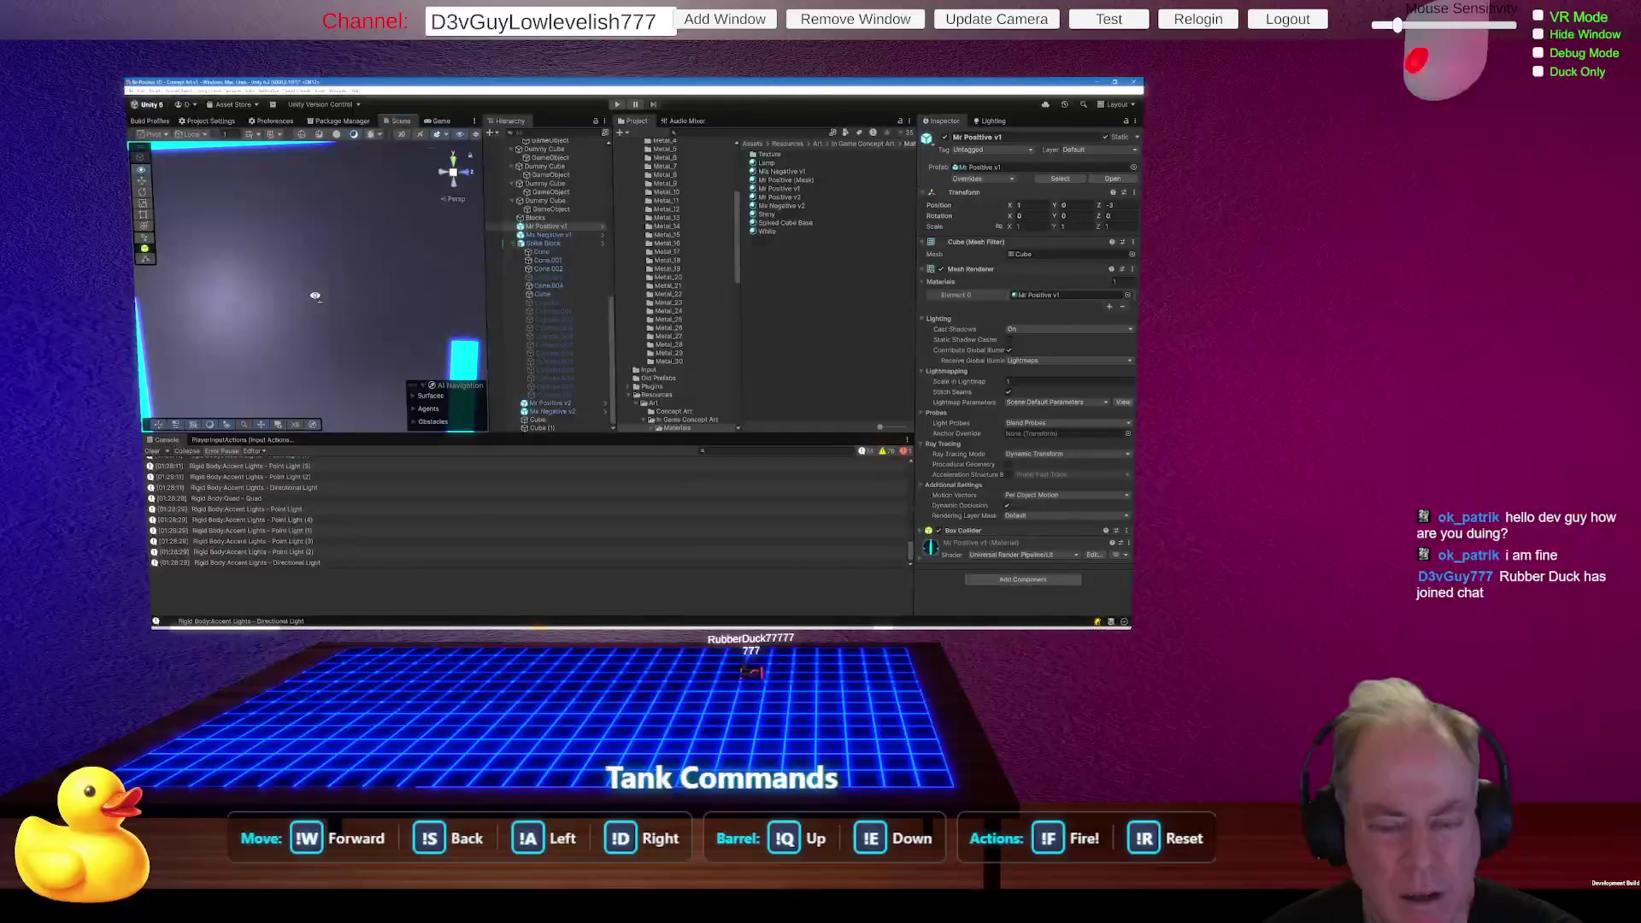
Frame the neon plus-sign cube and the gray metal cube in the Scene view, then scroll the Project tree to the top.
scroll(315, 296, "down", 3)
scroll(317, 298, "down", 5)
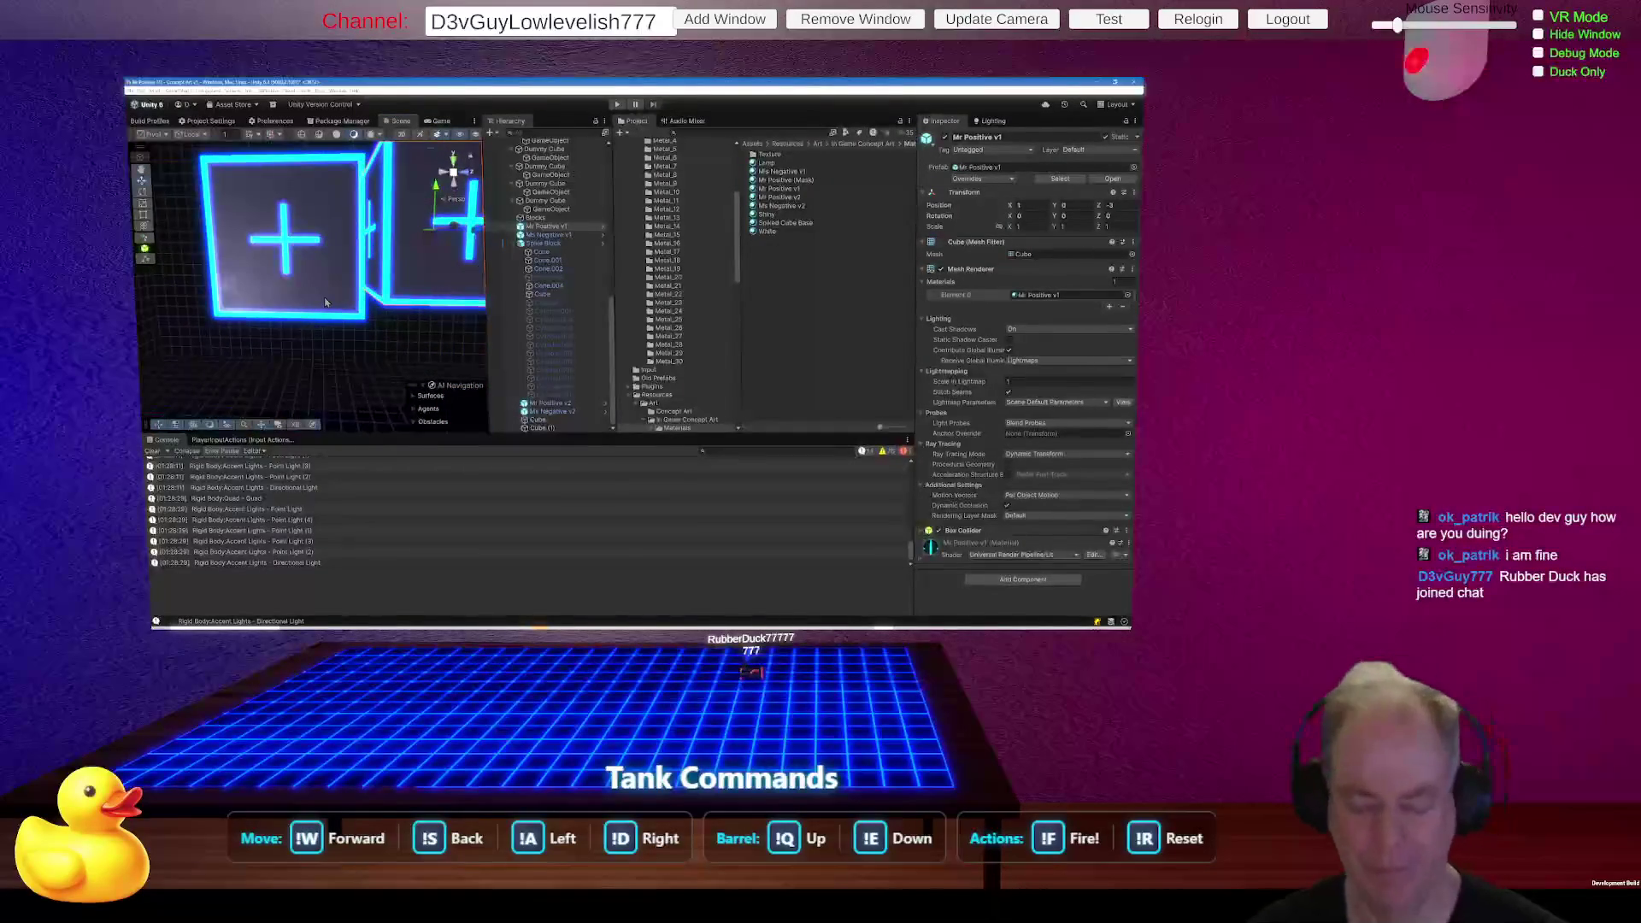
mouse_move(314, 283)
left_mouse_down()
mouse_move(288, 250)
mouse_move(345, 295)
left_mouse_up()
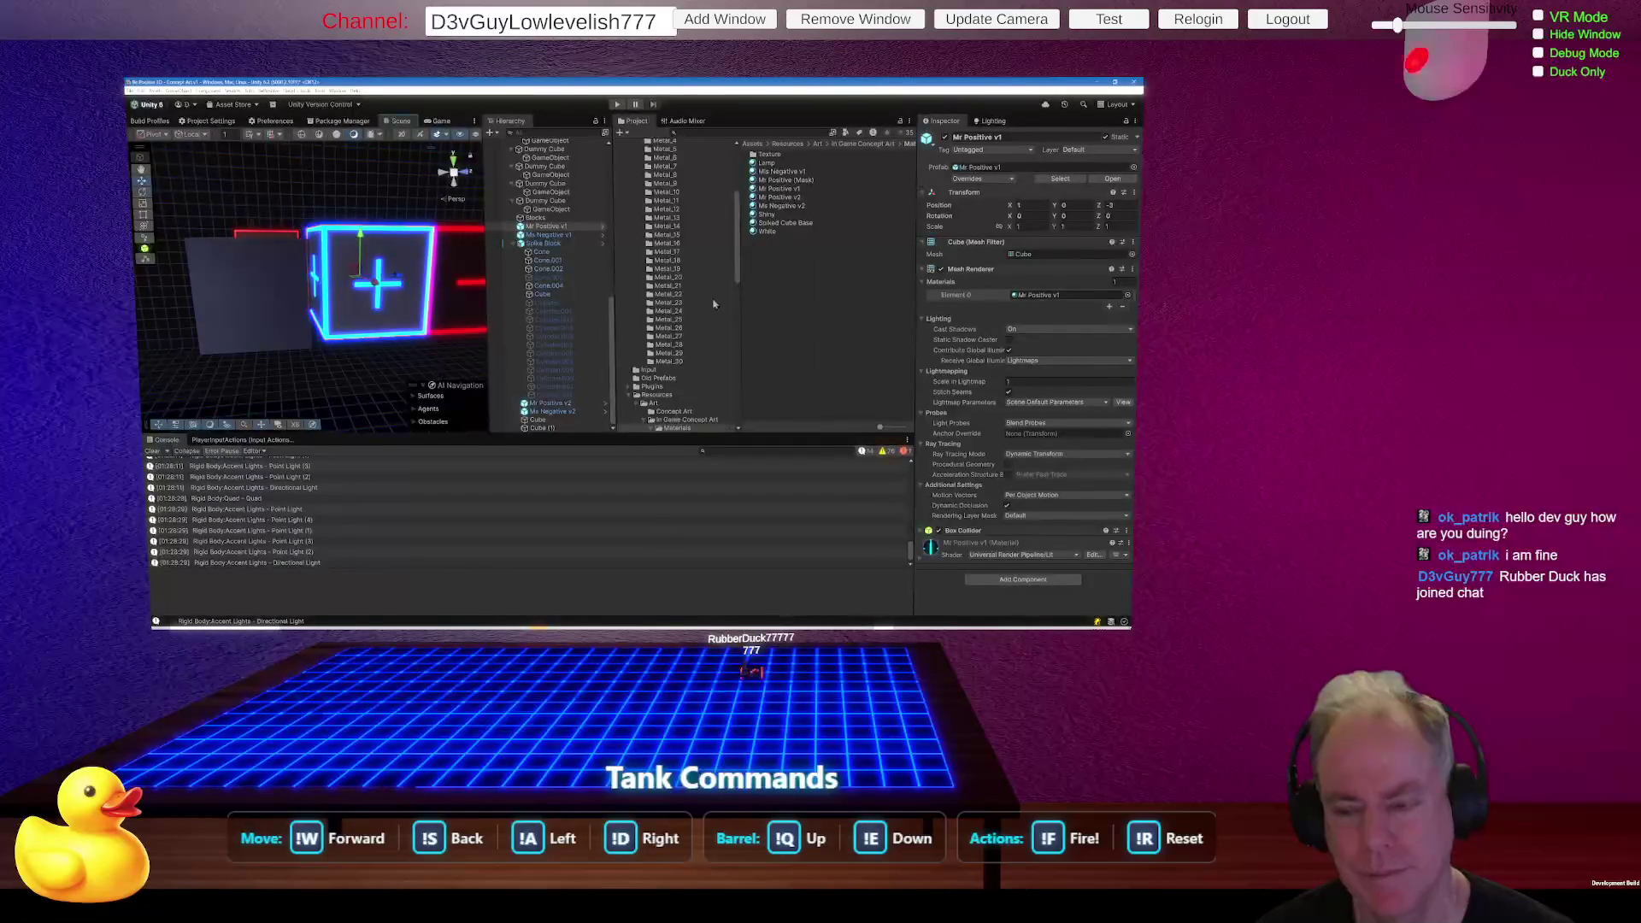
scroll(713, 304, "up", 5)
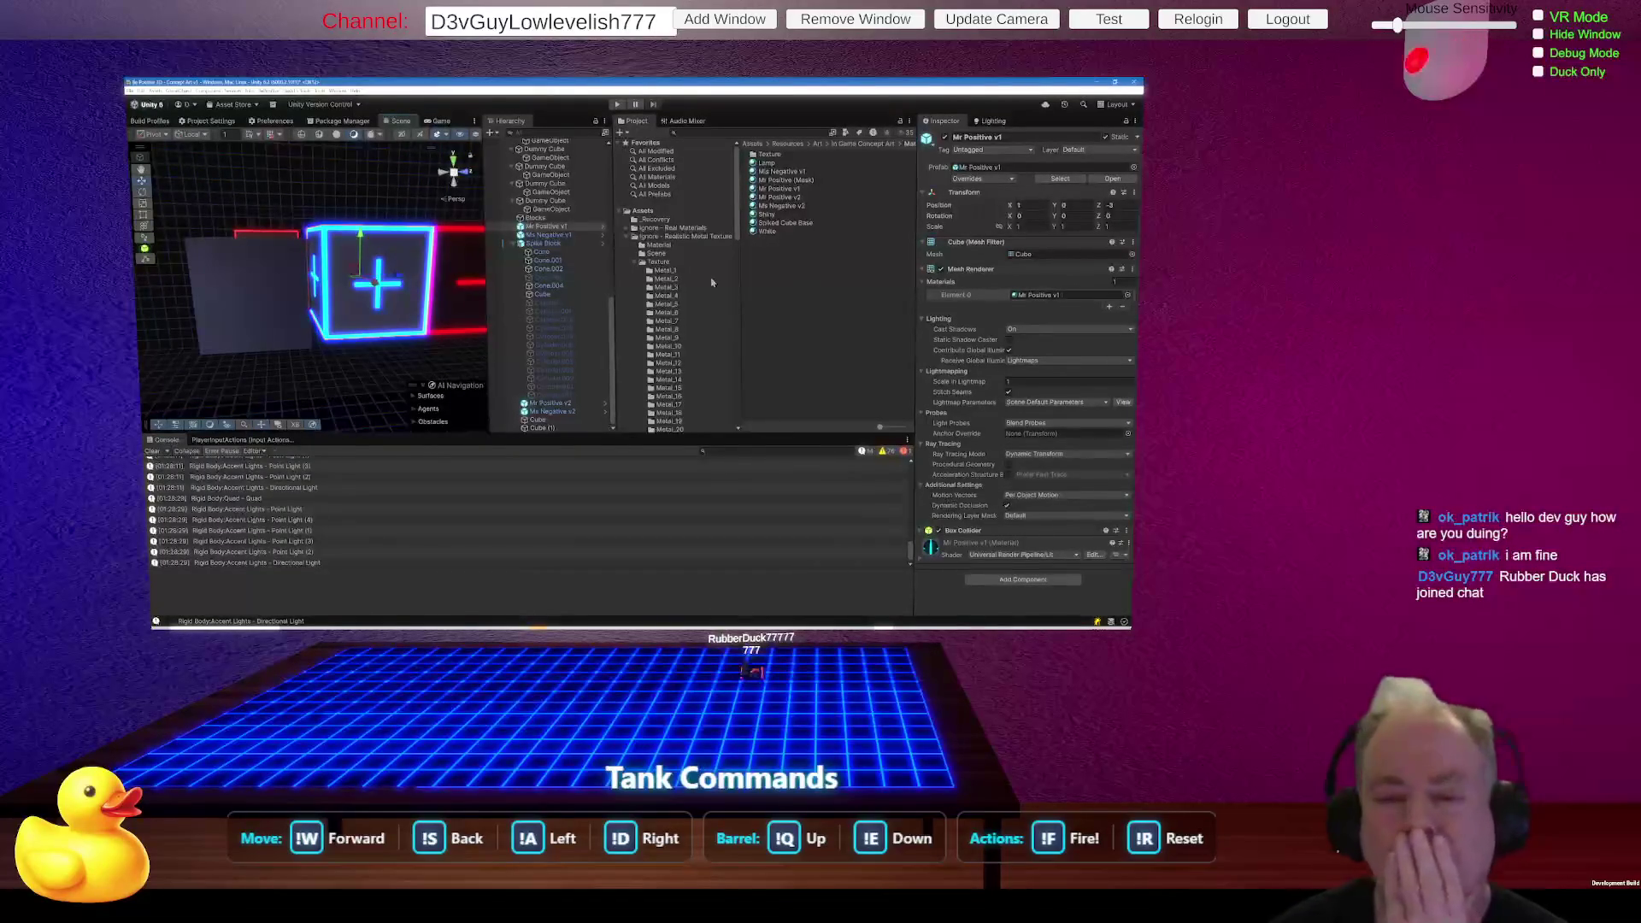
Select the gray metal cube and open its Metal_12 material from the Project window.
left_click(248, 295)
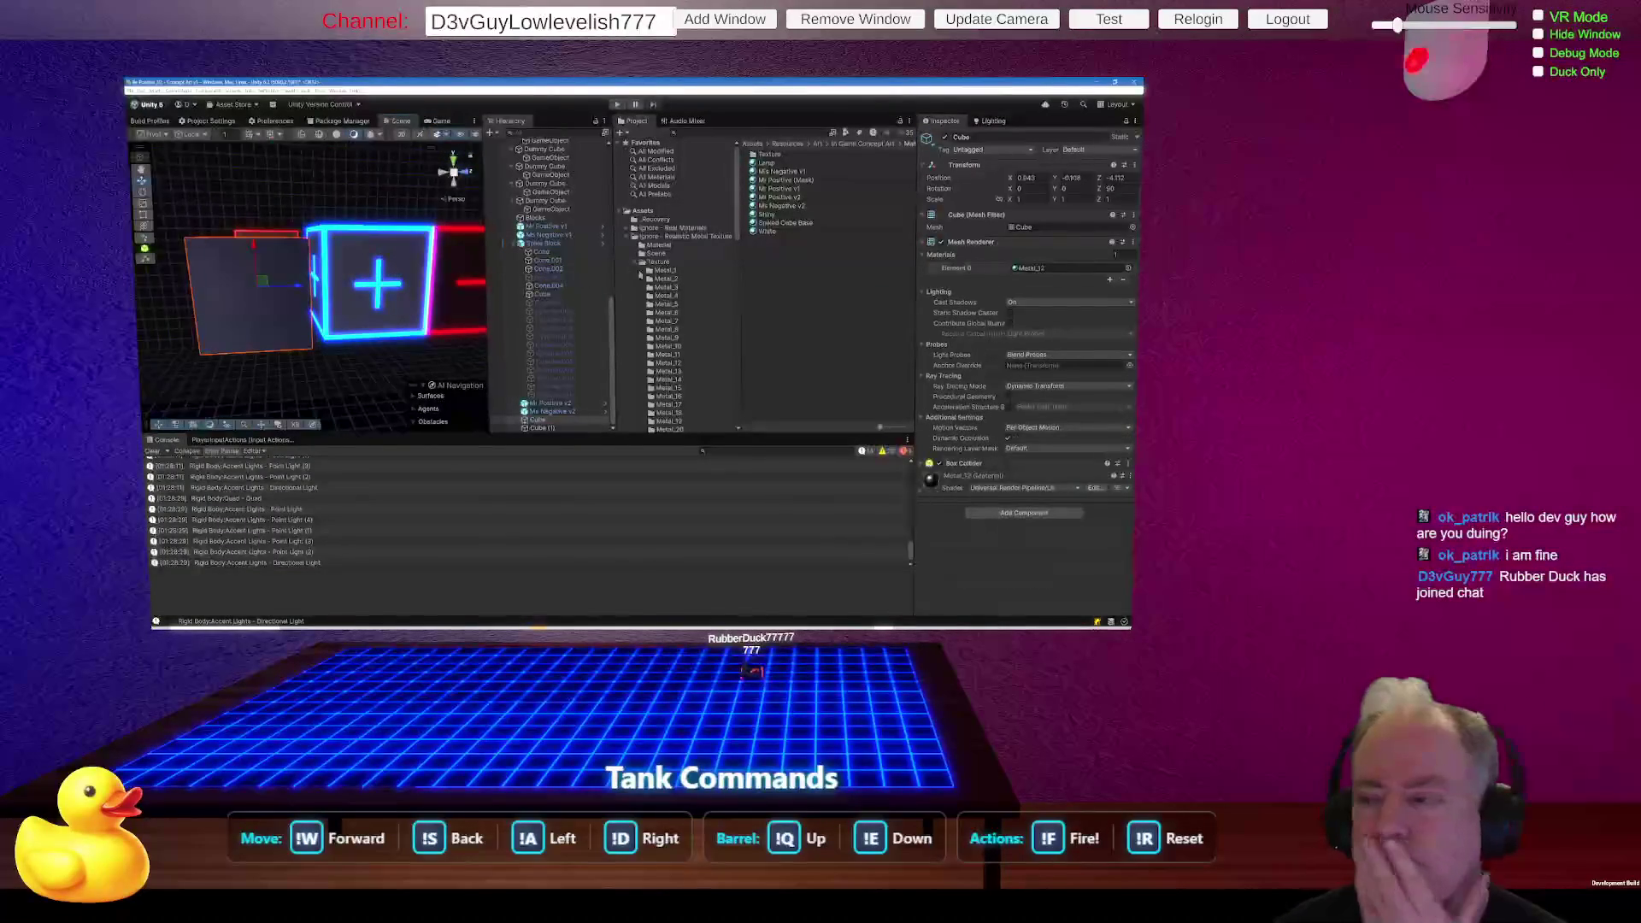
left_click(1039, 270)
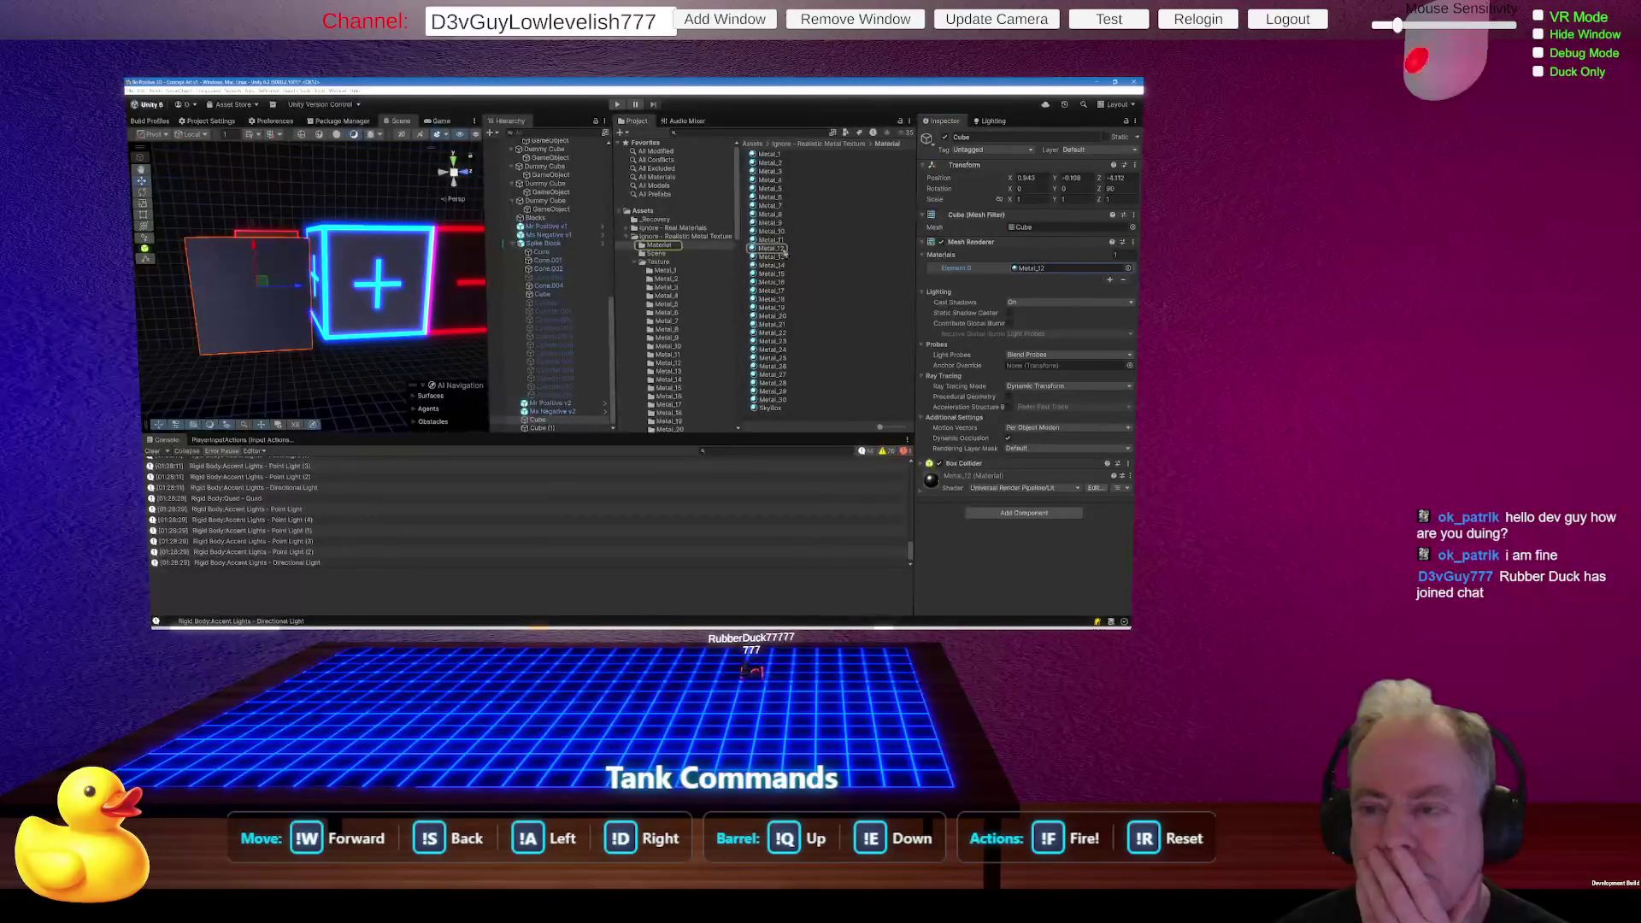
left_click(777, 251)
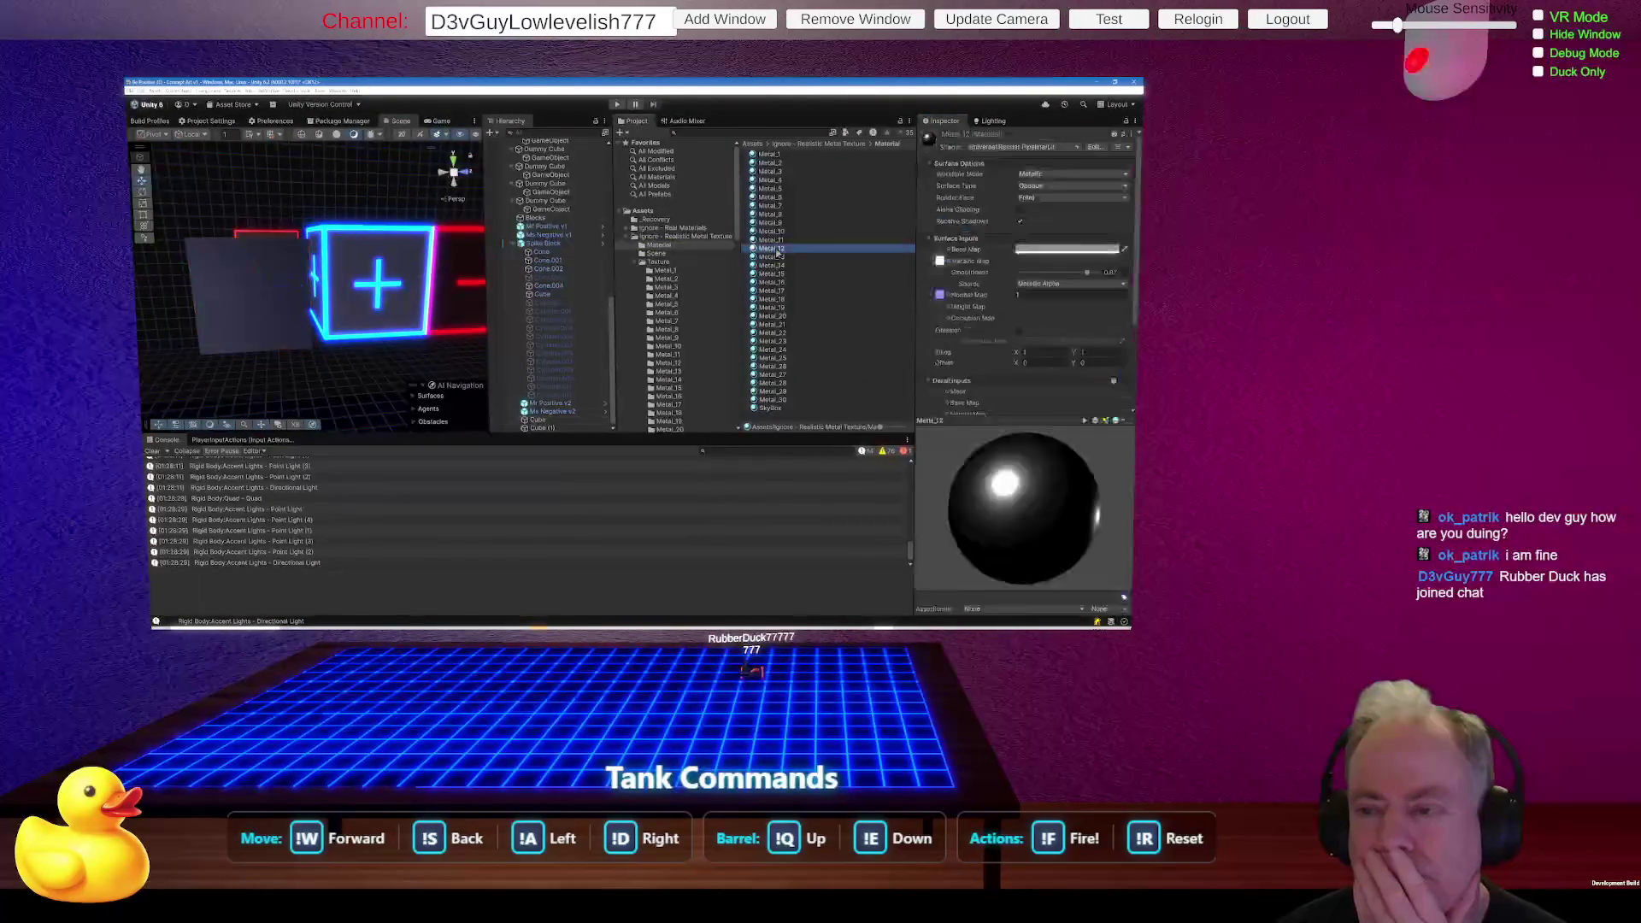
Ping Metal_12's normal map and its metallic texture Mr Positive Metal_12_S, then reselect the gray cube.
left_click(940, 295)
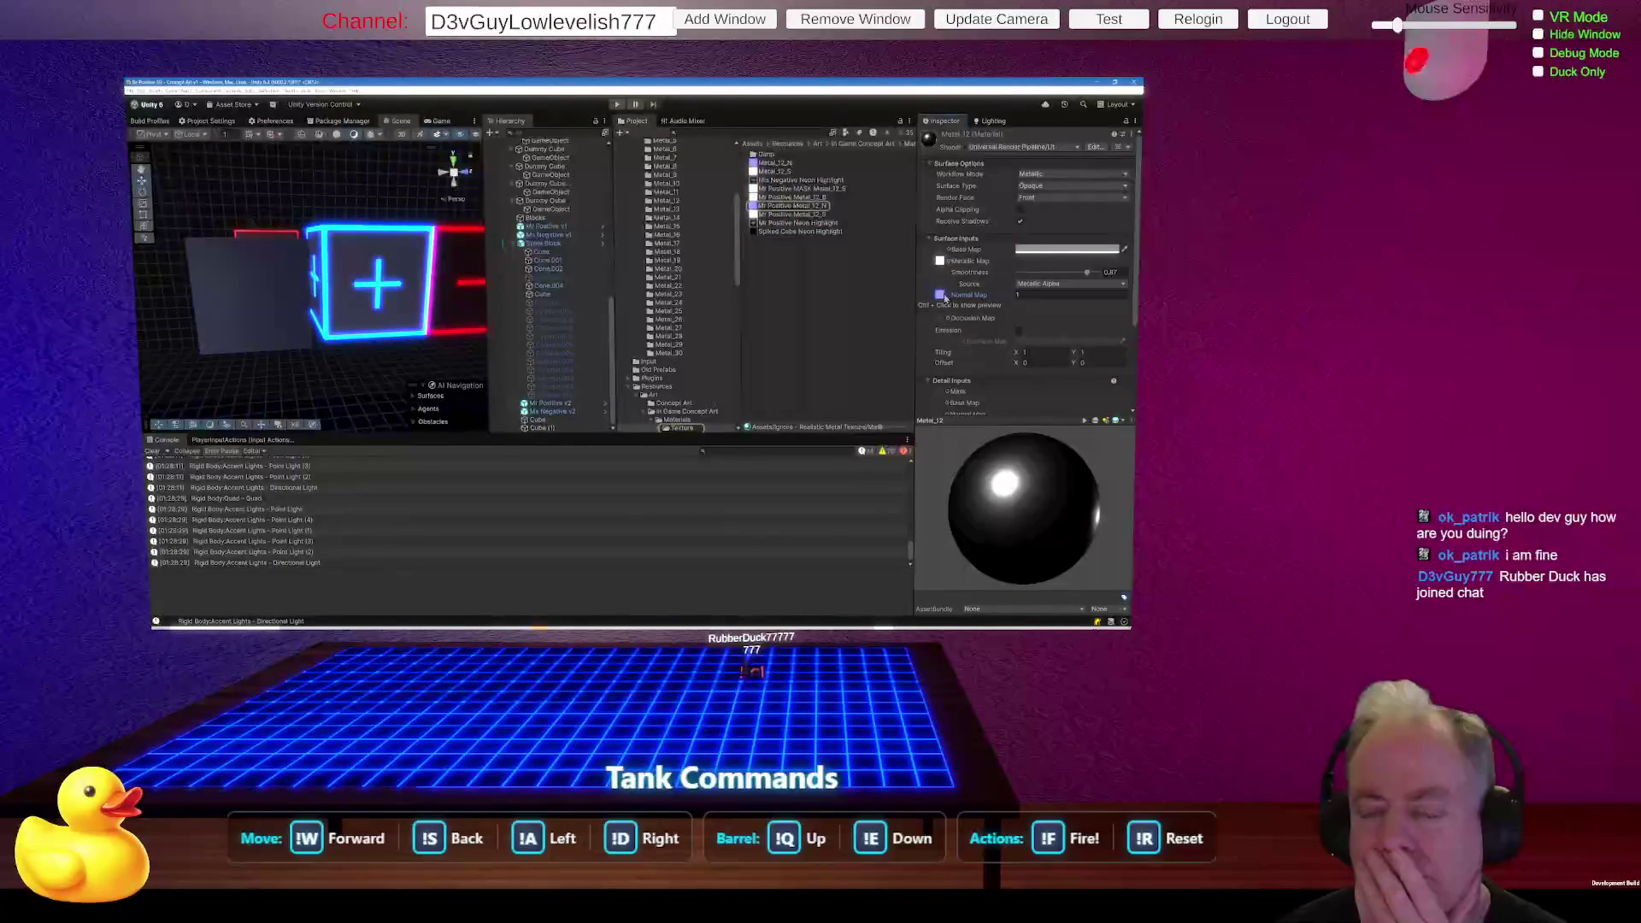
left_click(943, 259)
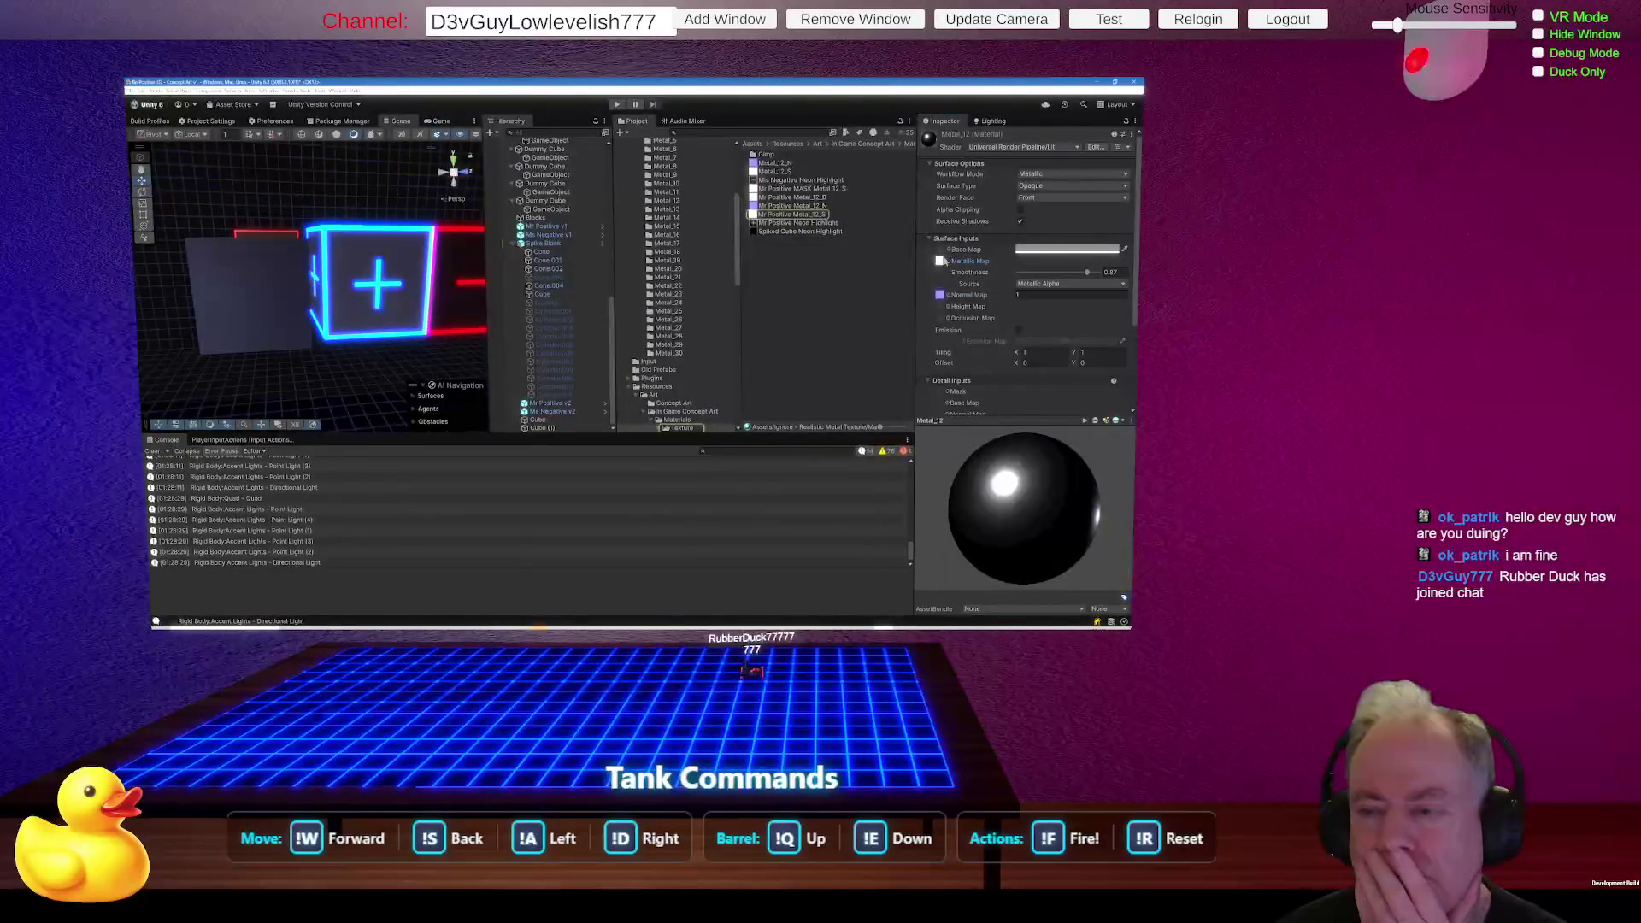
left_click(944, 260)
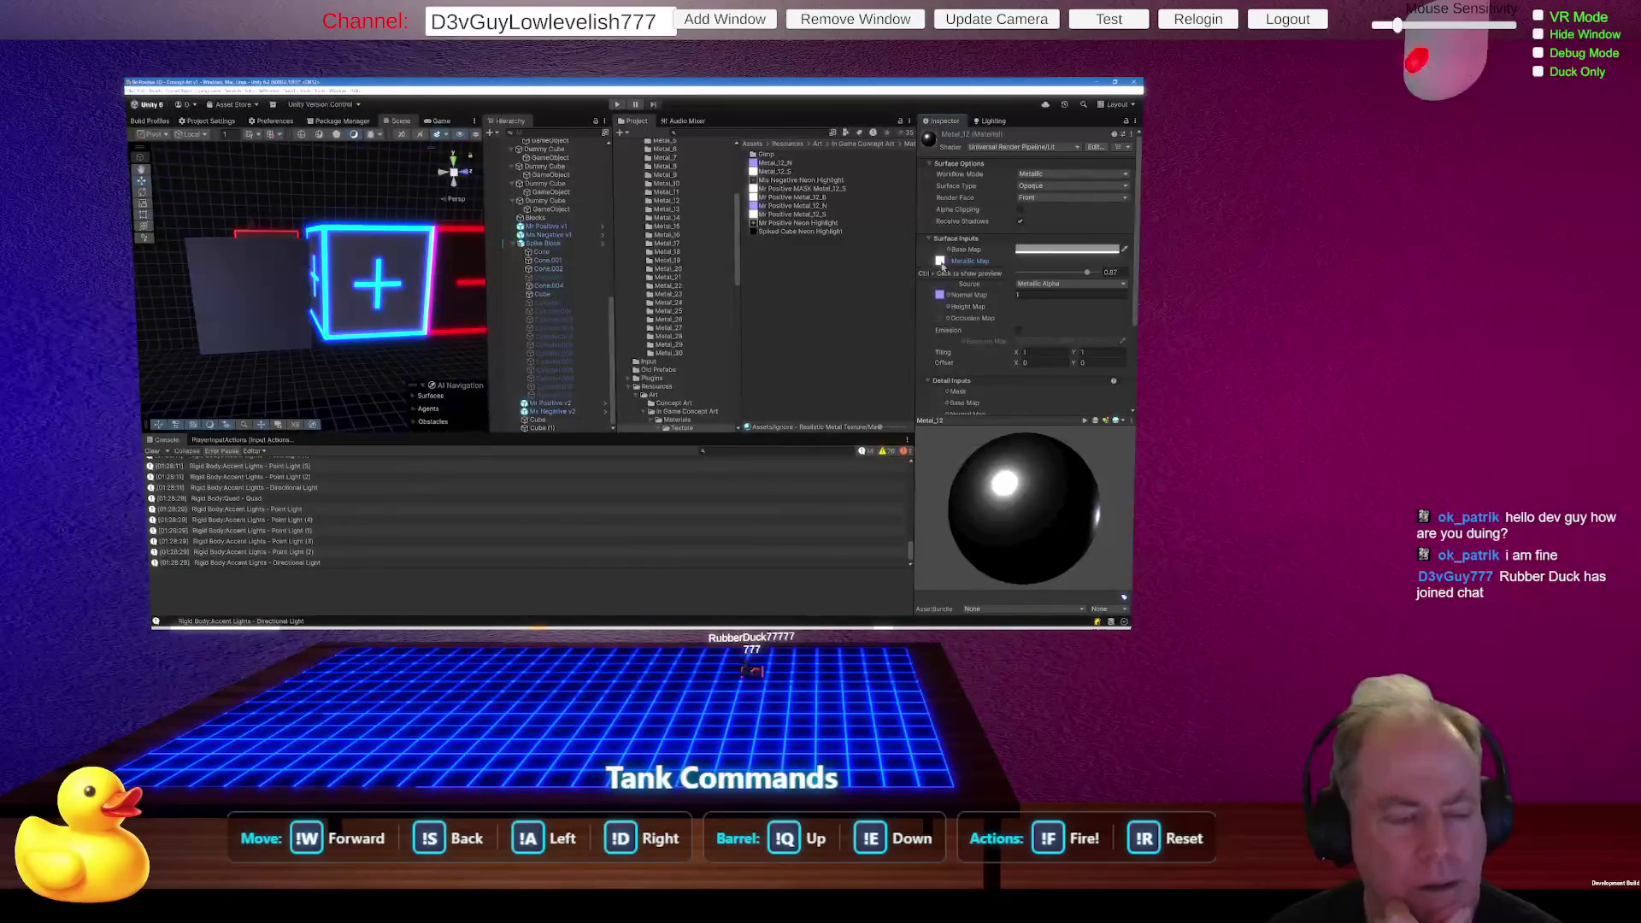
left_click(941, 261)
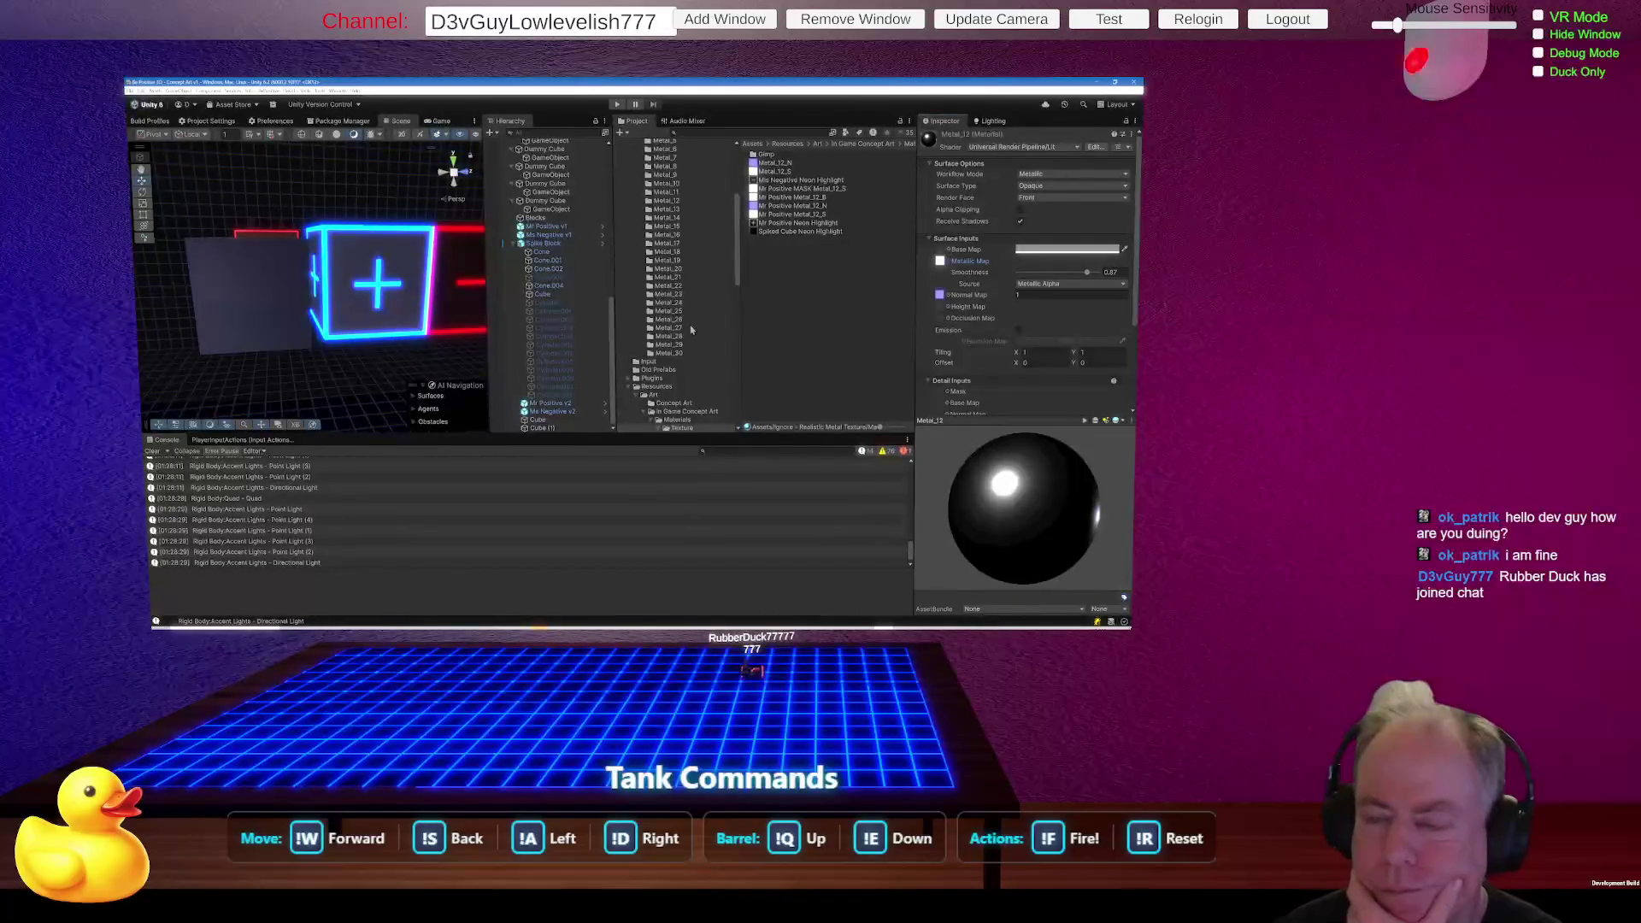
left_click(941, 261)
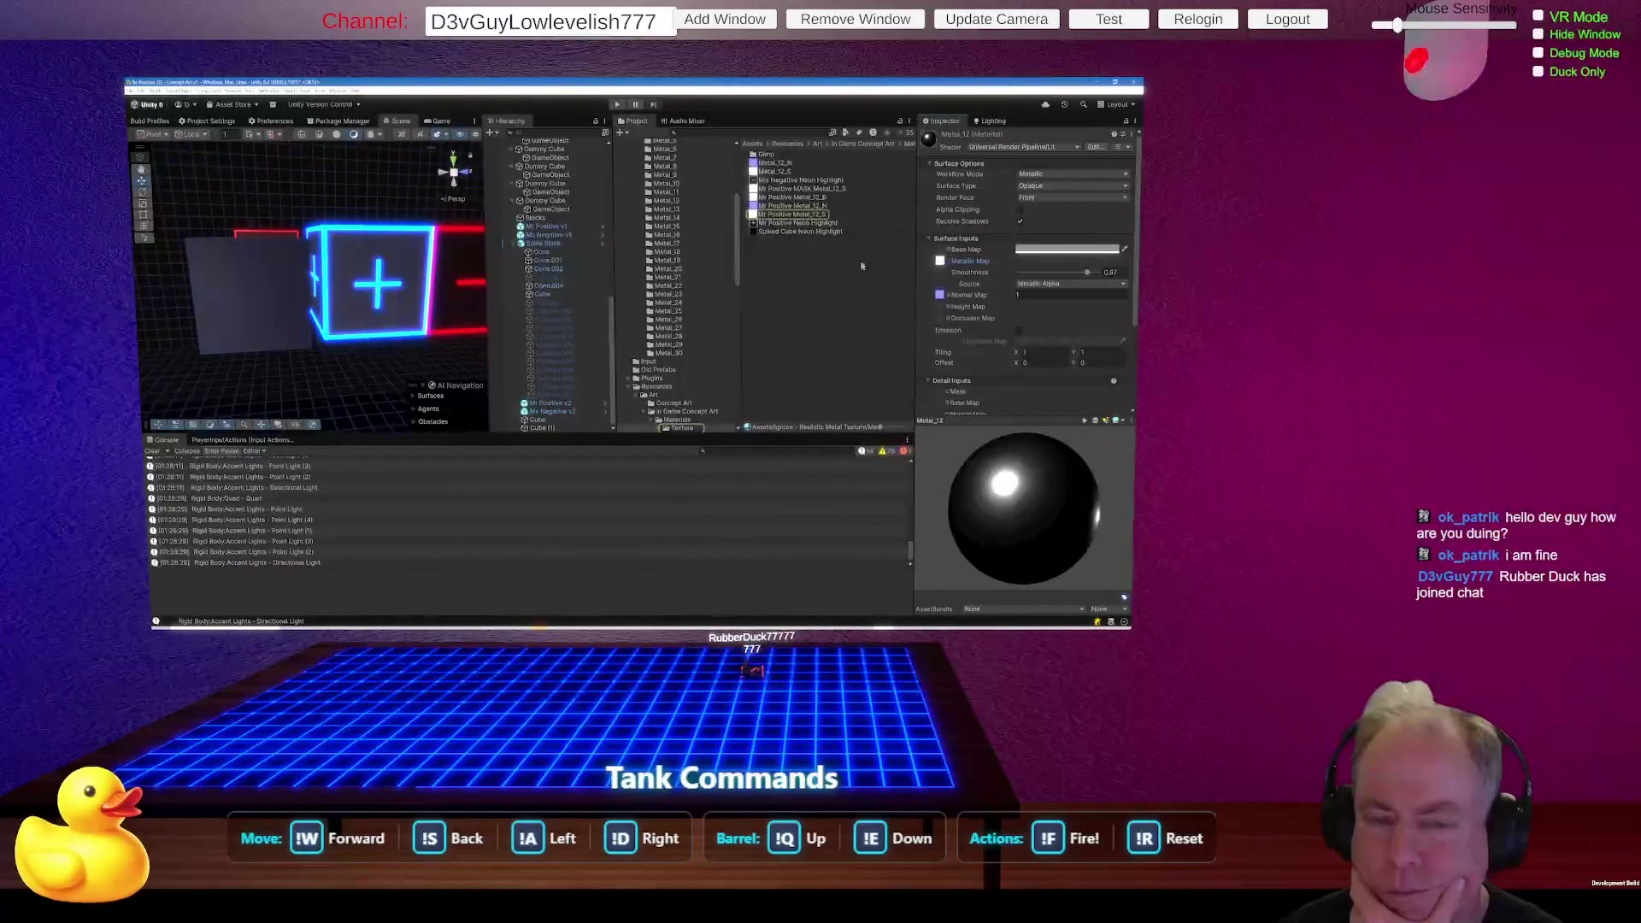
left_click(263, 314)
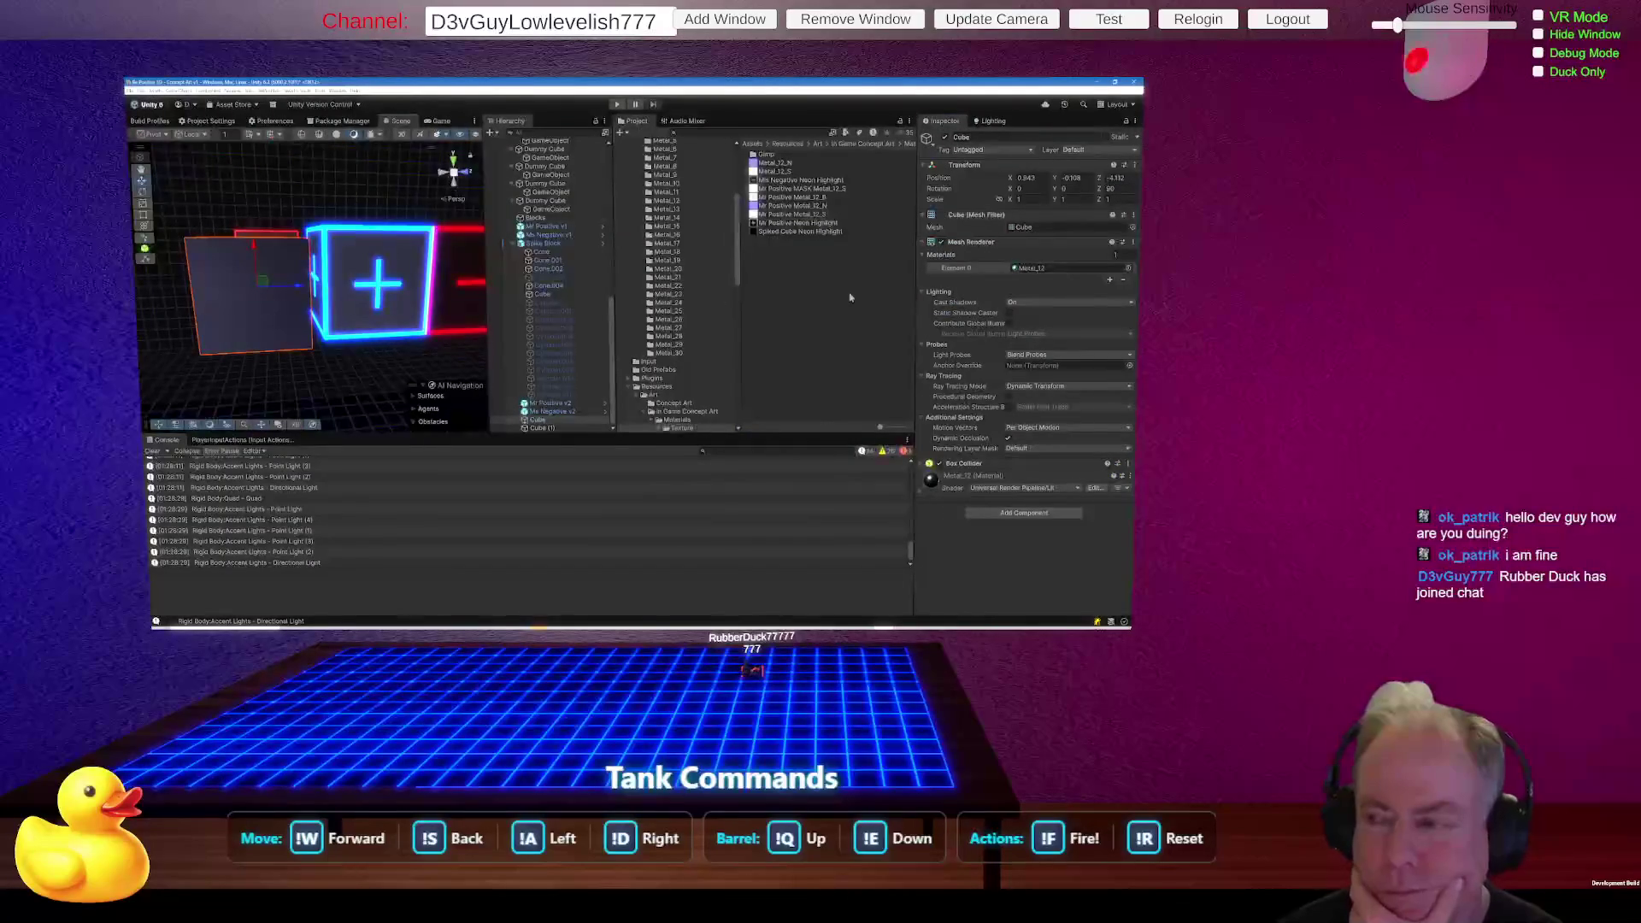
Open Metal_12 and rotate its preview sphere to inspect shading, then select the neon cube.
left_click(1029, 270)
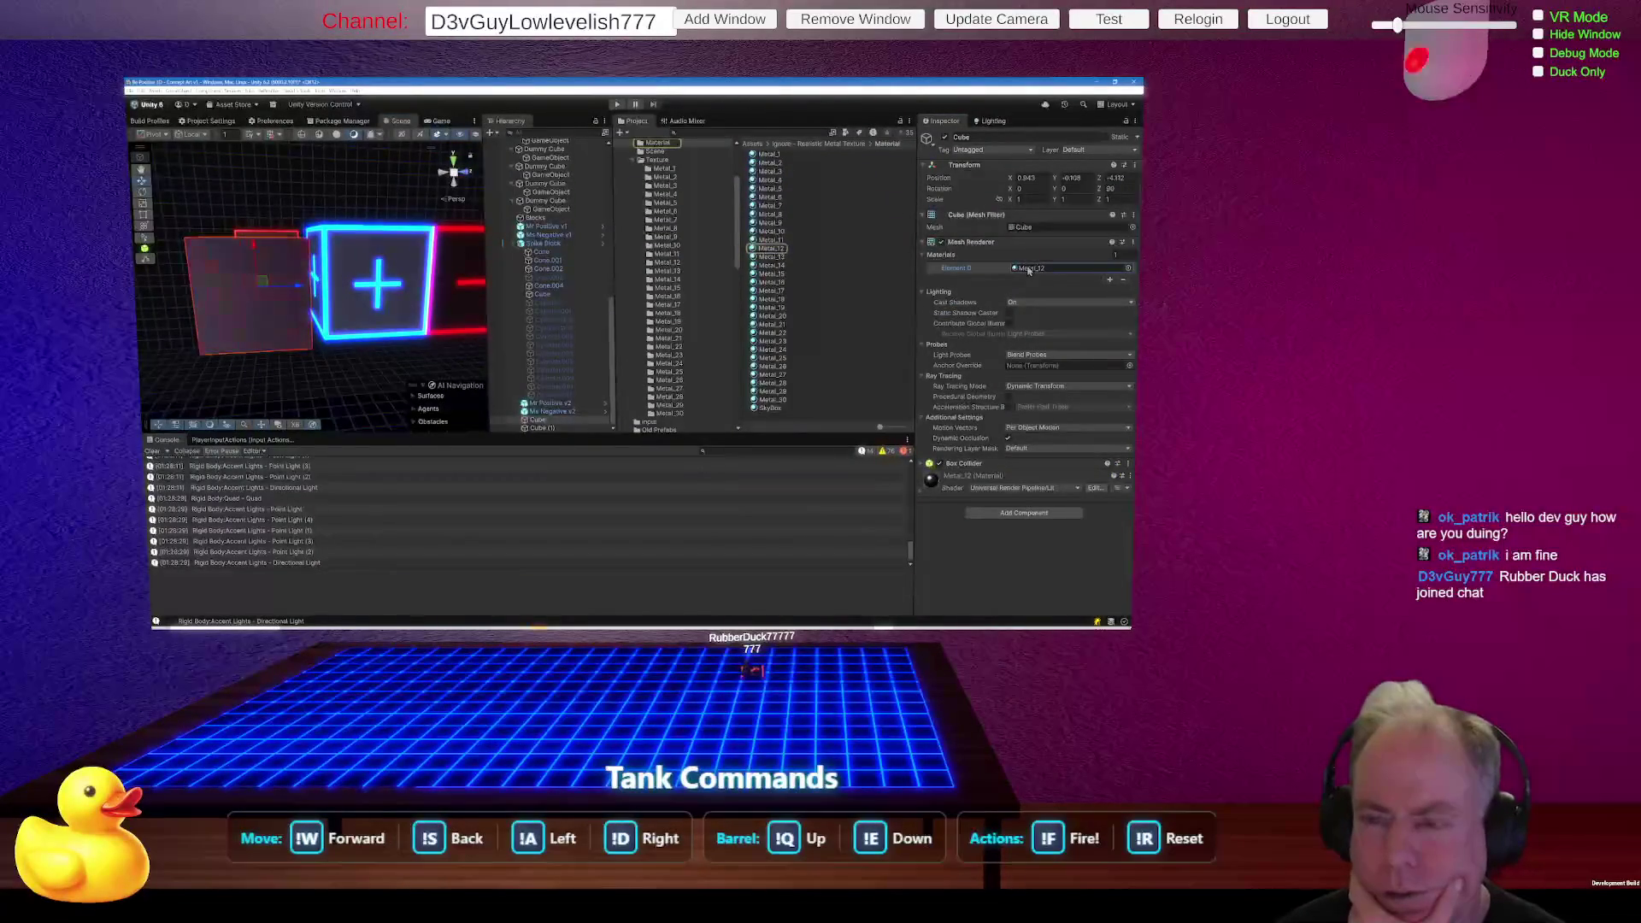
left_click(779, 253)
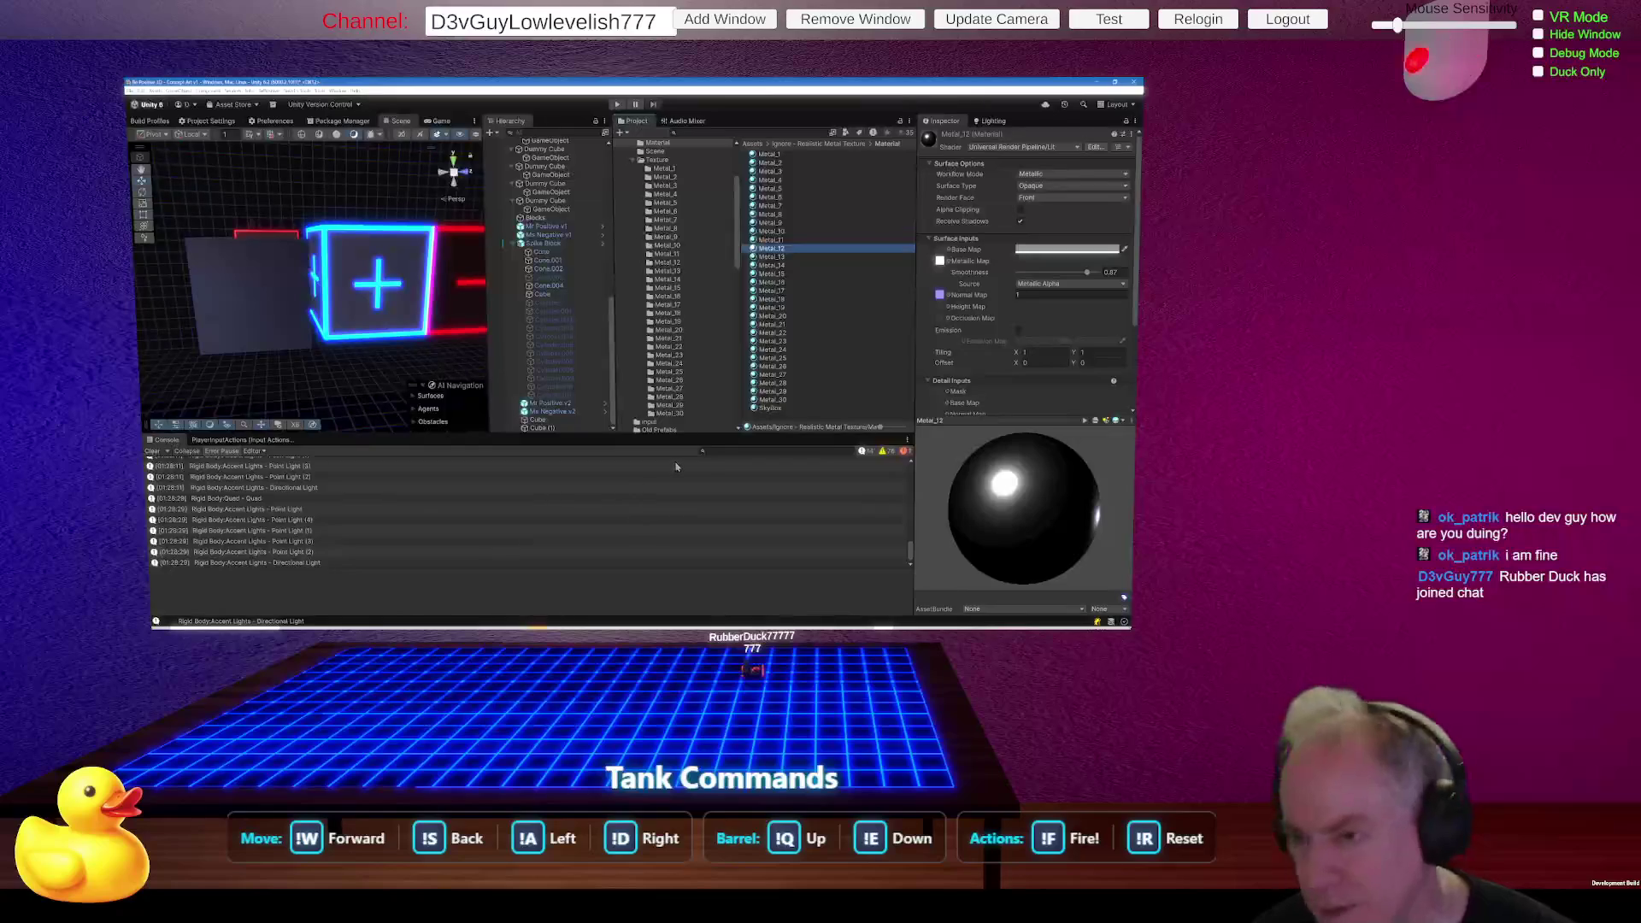
mouse_move(1022, 555)
left_mouse_down()
mouse_move(1033, 524)
mouse_move(1065, 570)
mouse_move(1070, 542)
mouse_move(1038, 521)
left_mouse_up()
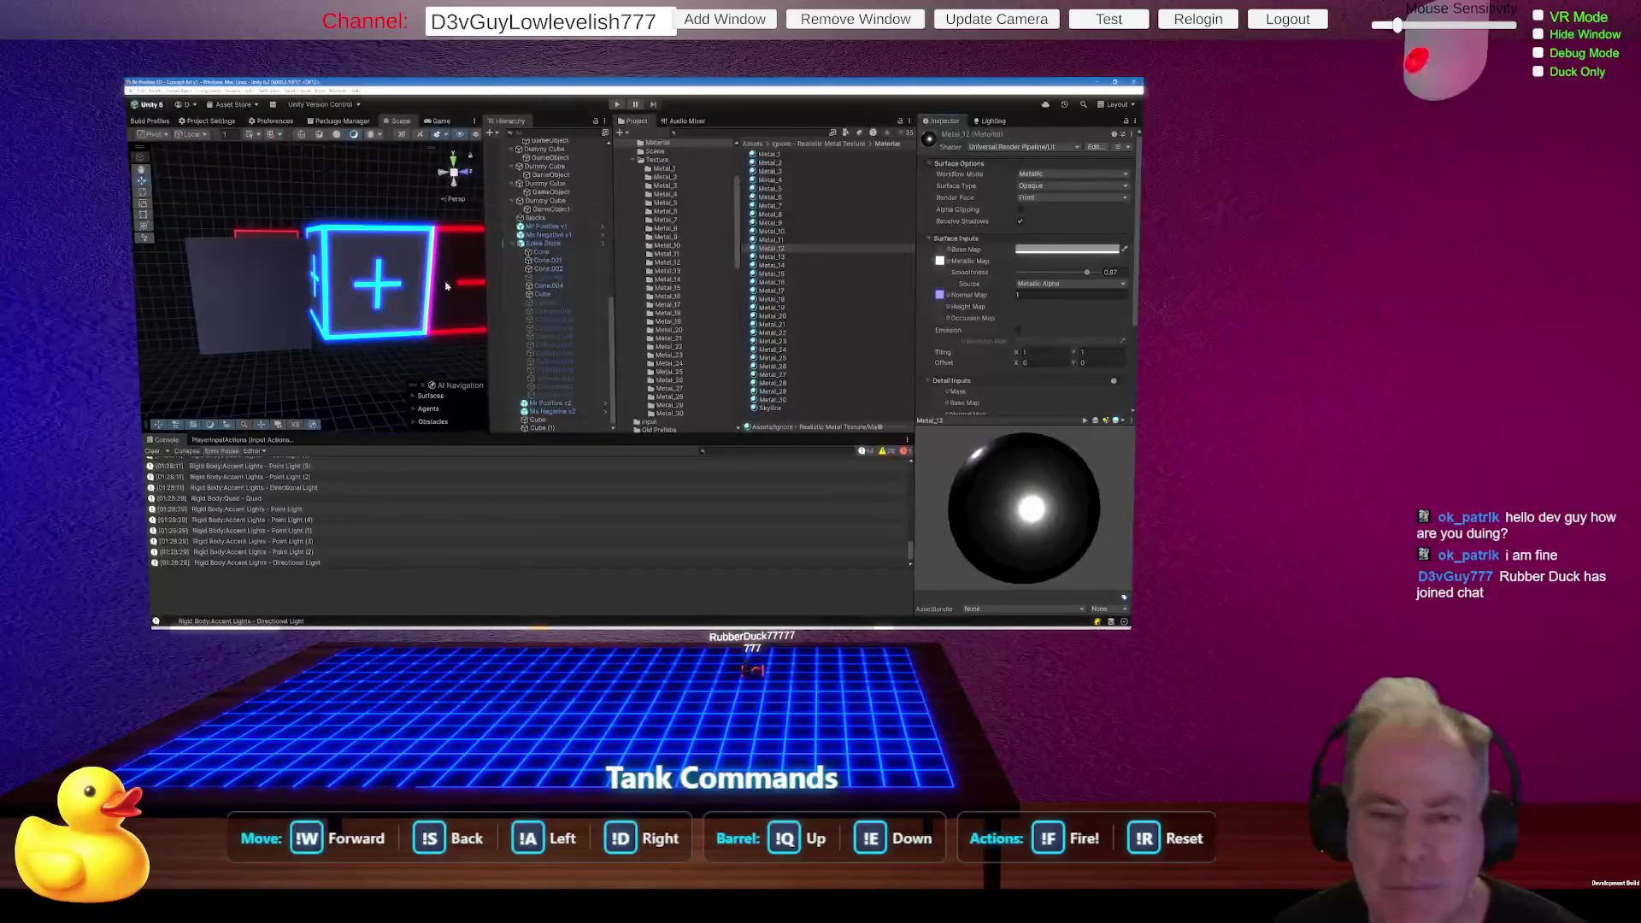
left_click(362, 305)
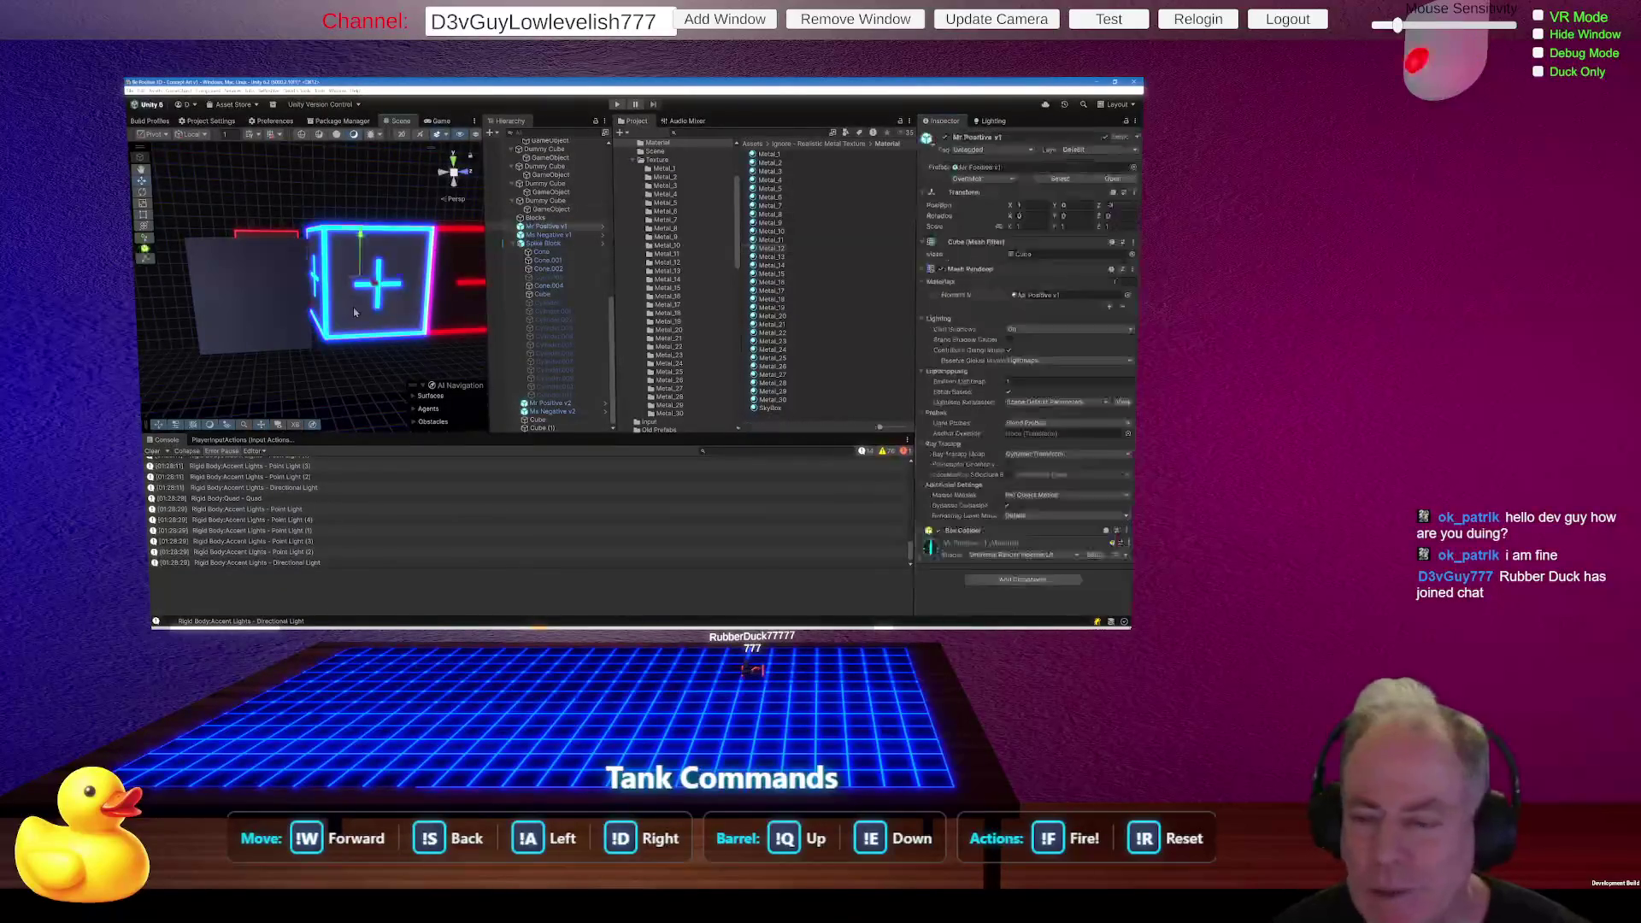
Open Mr Positive v1, turn its preview to the glowing plus, ping its metallic map, then reselect the gray cube.
left_click(1052, 296)
left_click(779, 189)
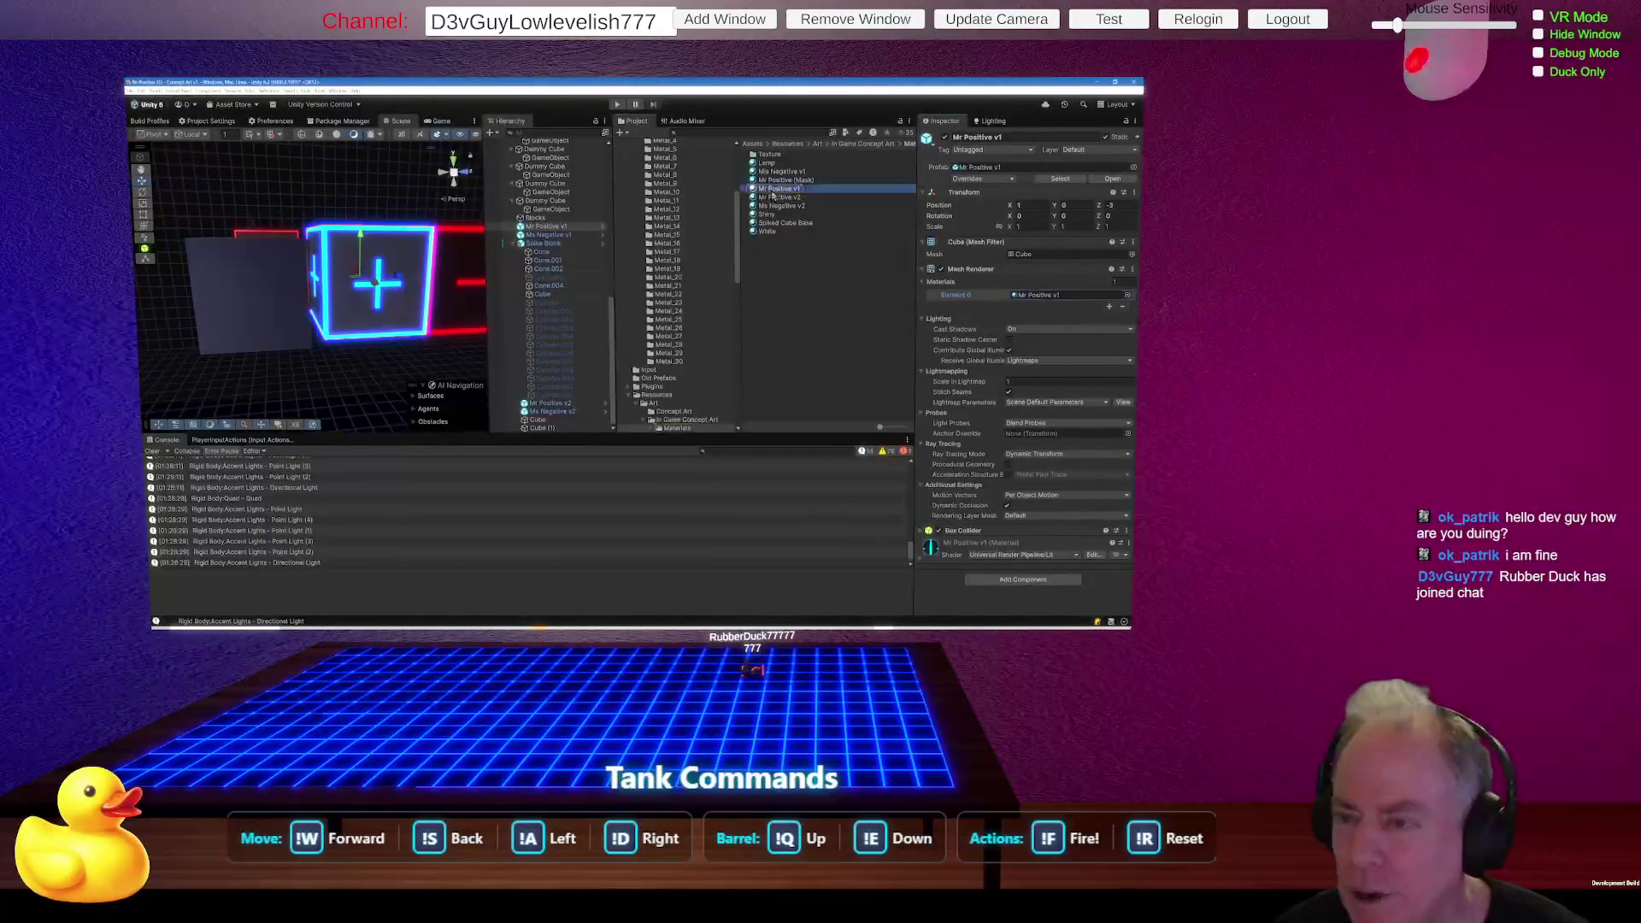
mouse_move(1059, 549)
left_mouse_down()
mouse_move(1008, 499)
mouse_move(1025, 504)
mouse_move(1007, 516)
left_mouse_up()
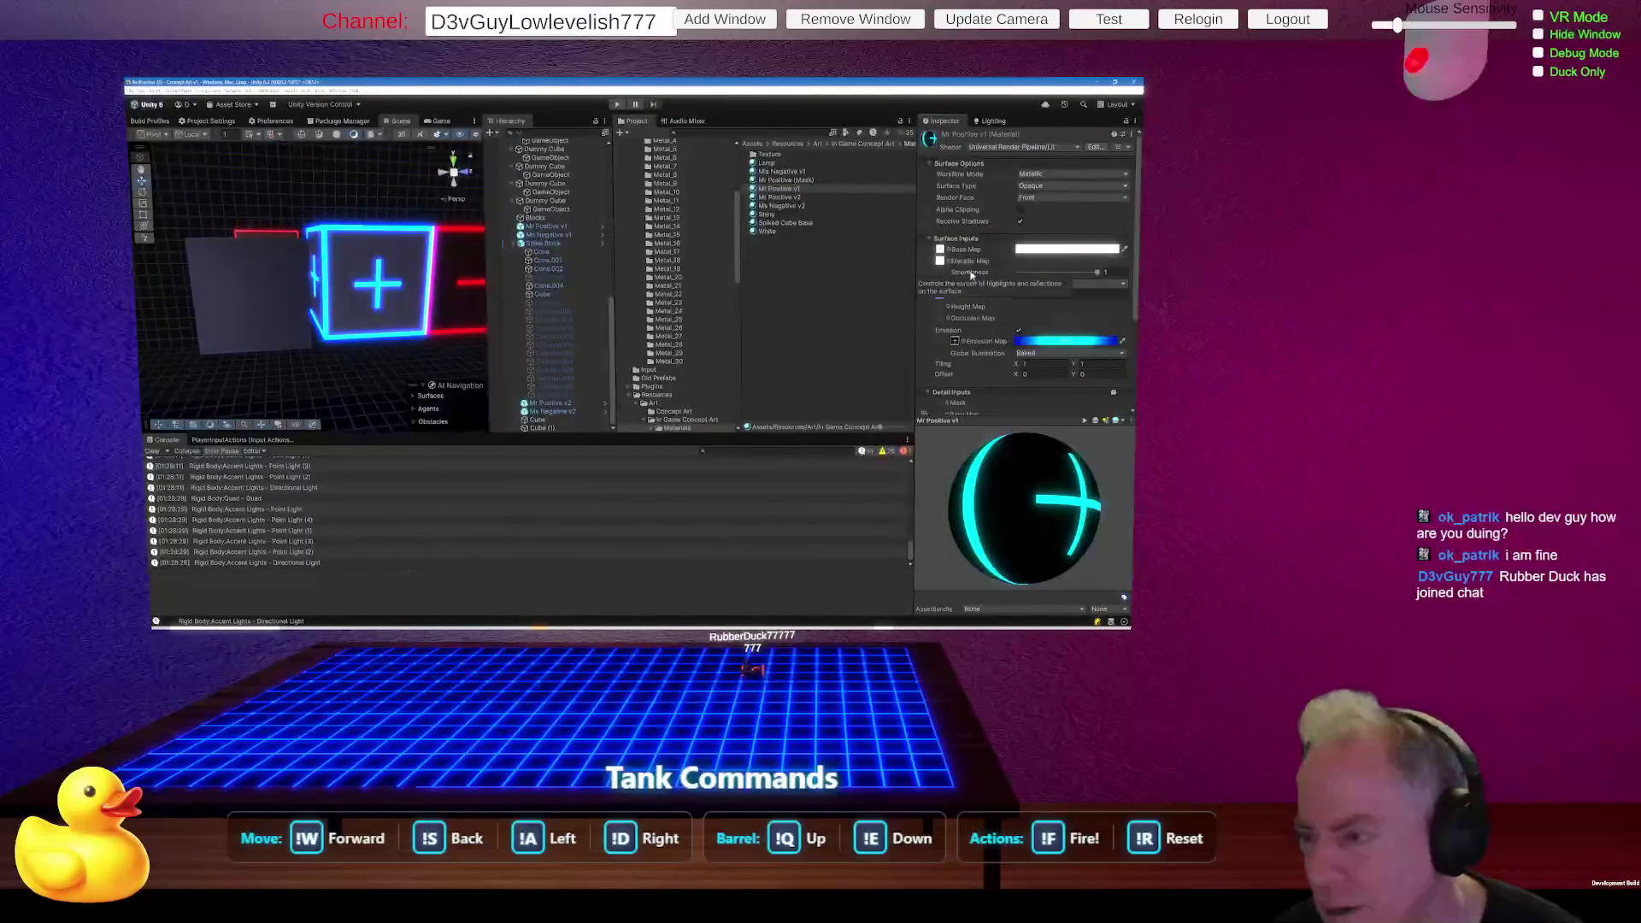
left_click(942, 266)
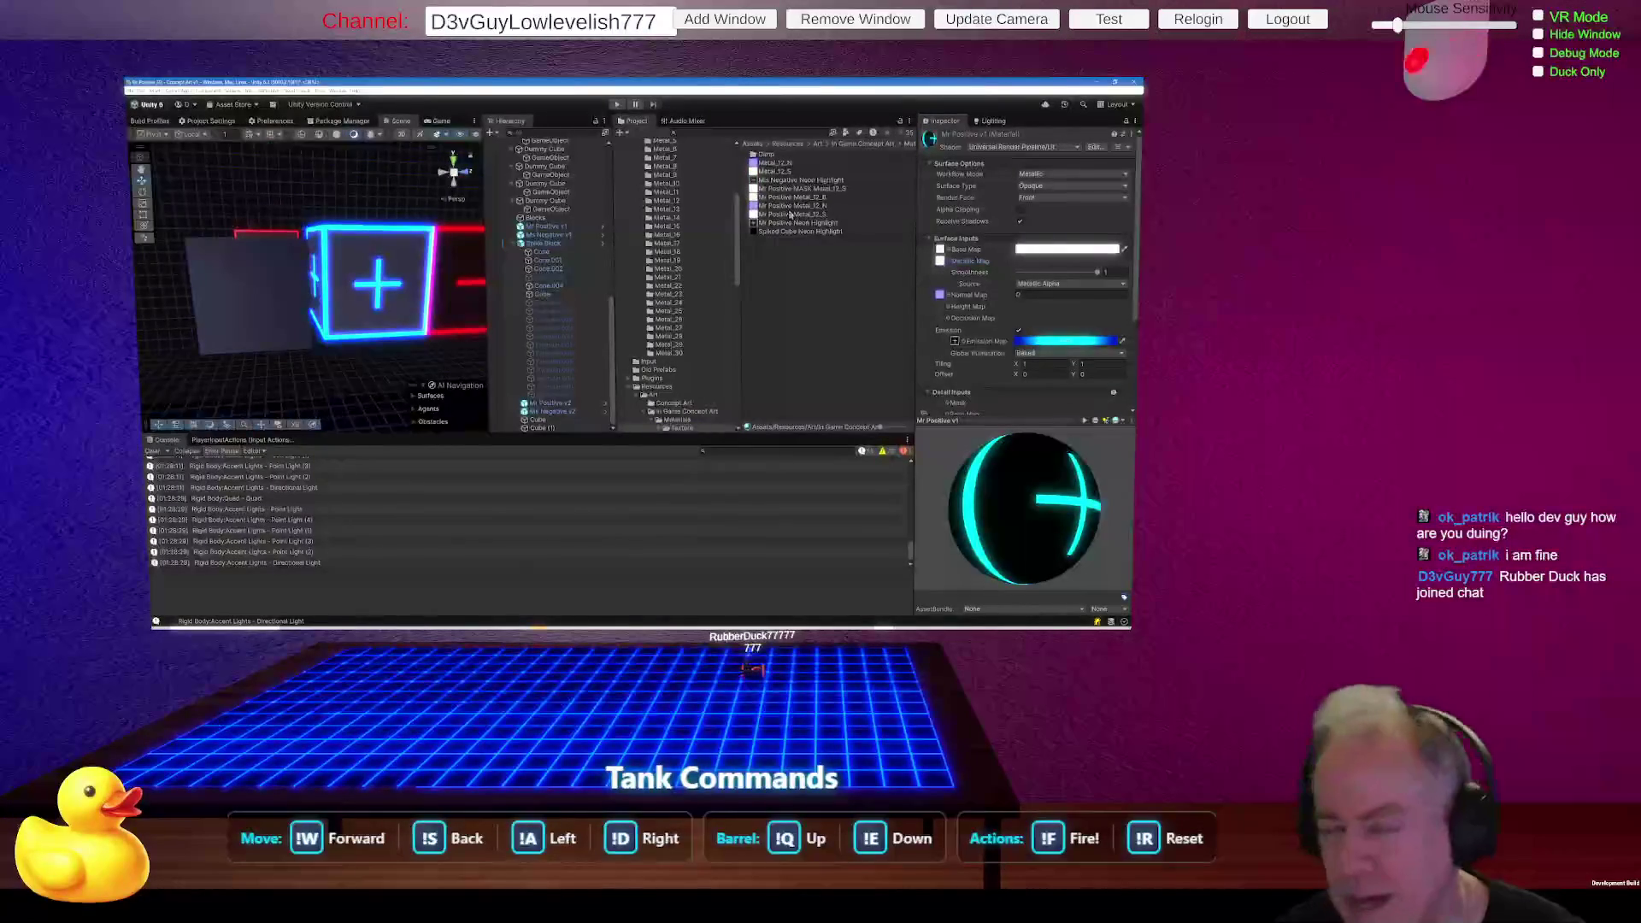
left_click(547, 294)
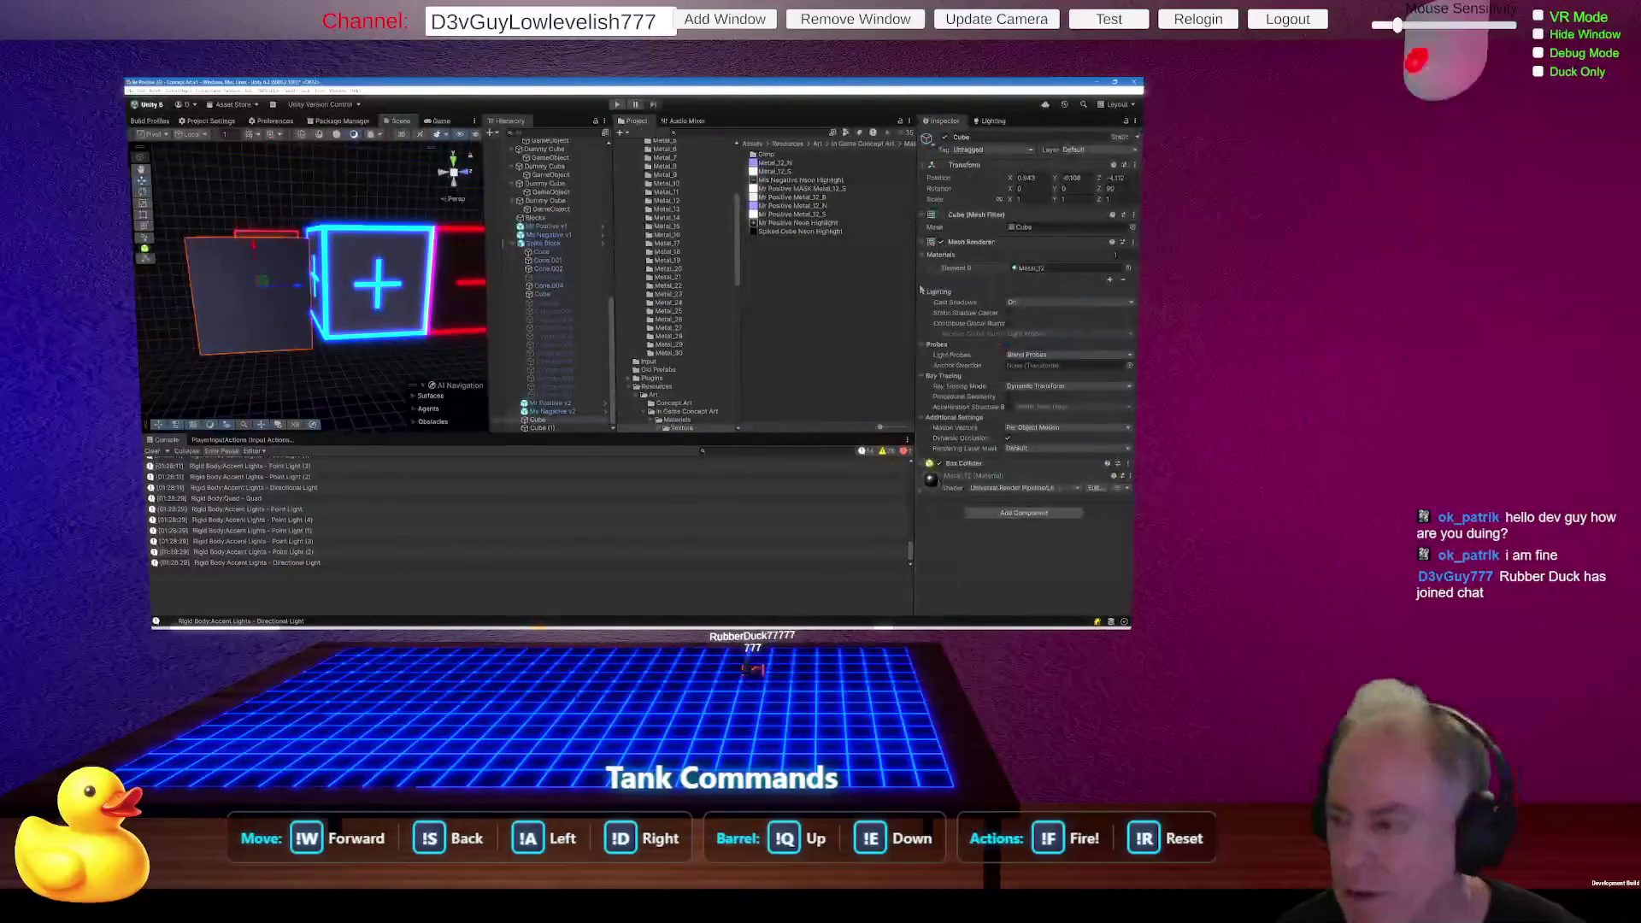
Open Metal_12, ping the texture in its Metallic Map slot, then select the neon cube.
left_click(1034, 267)
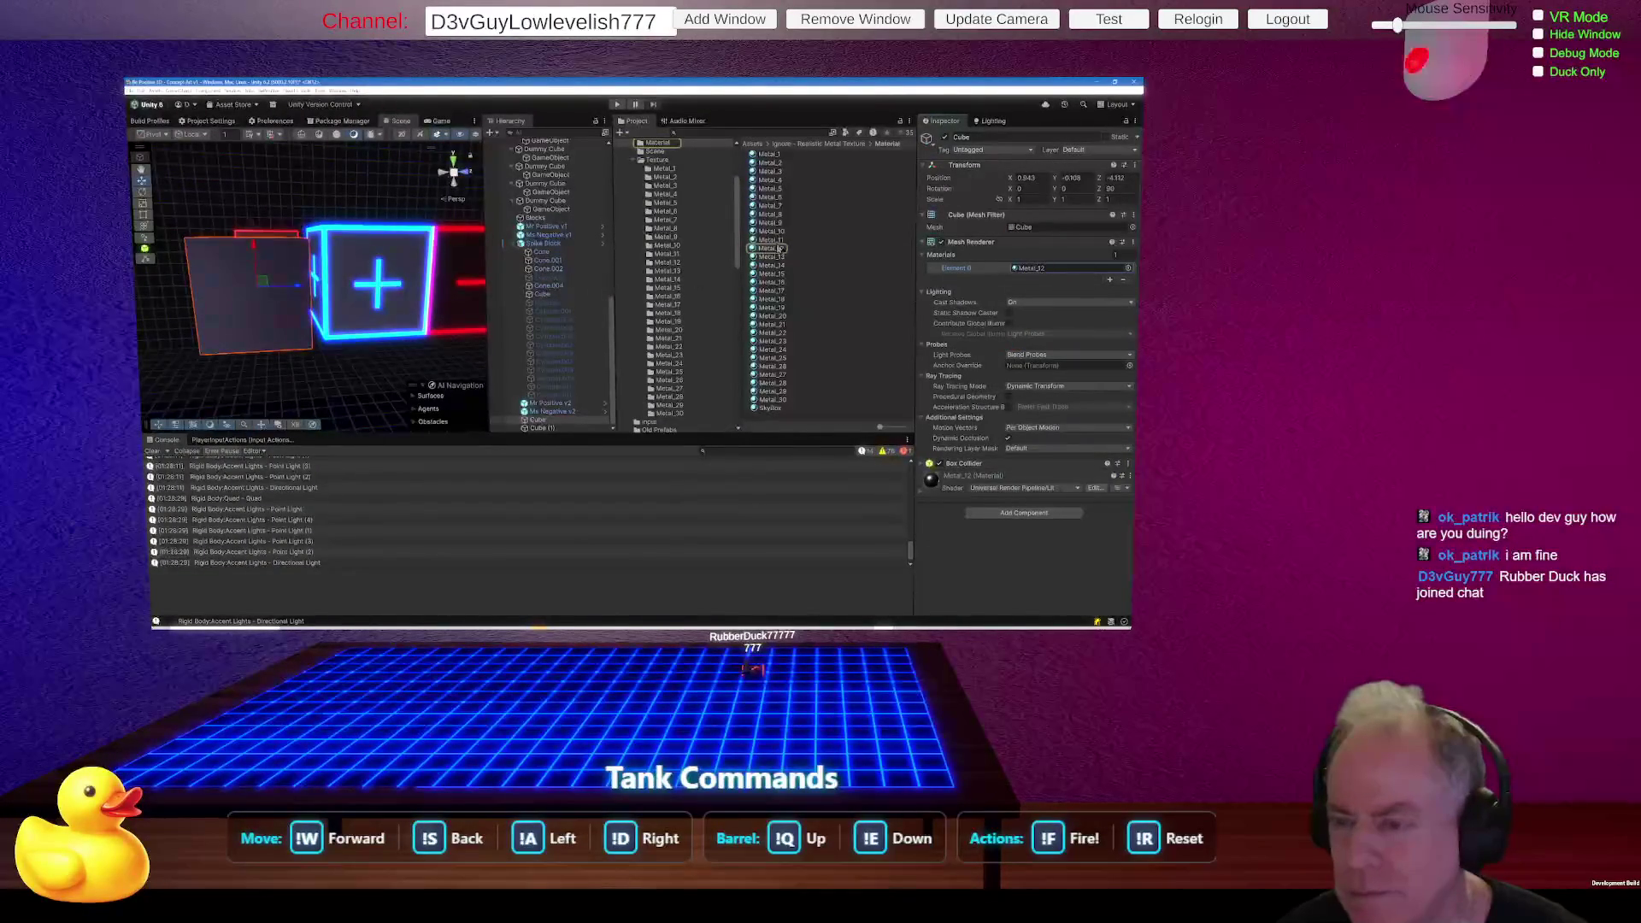
left_click(776, 253)
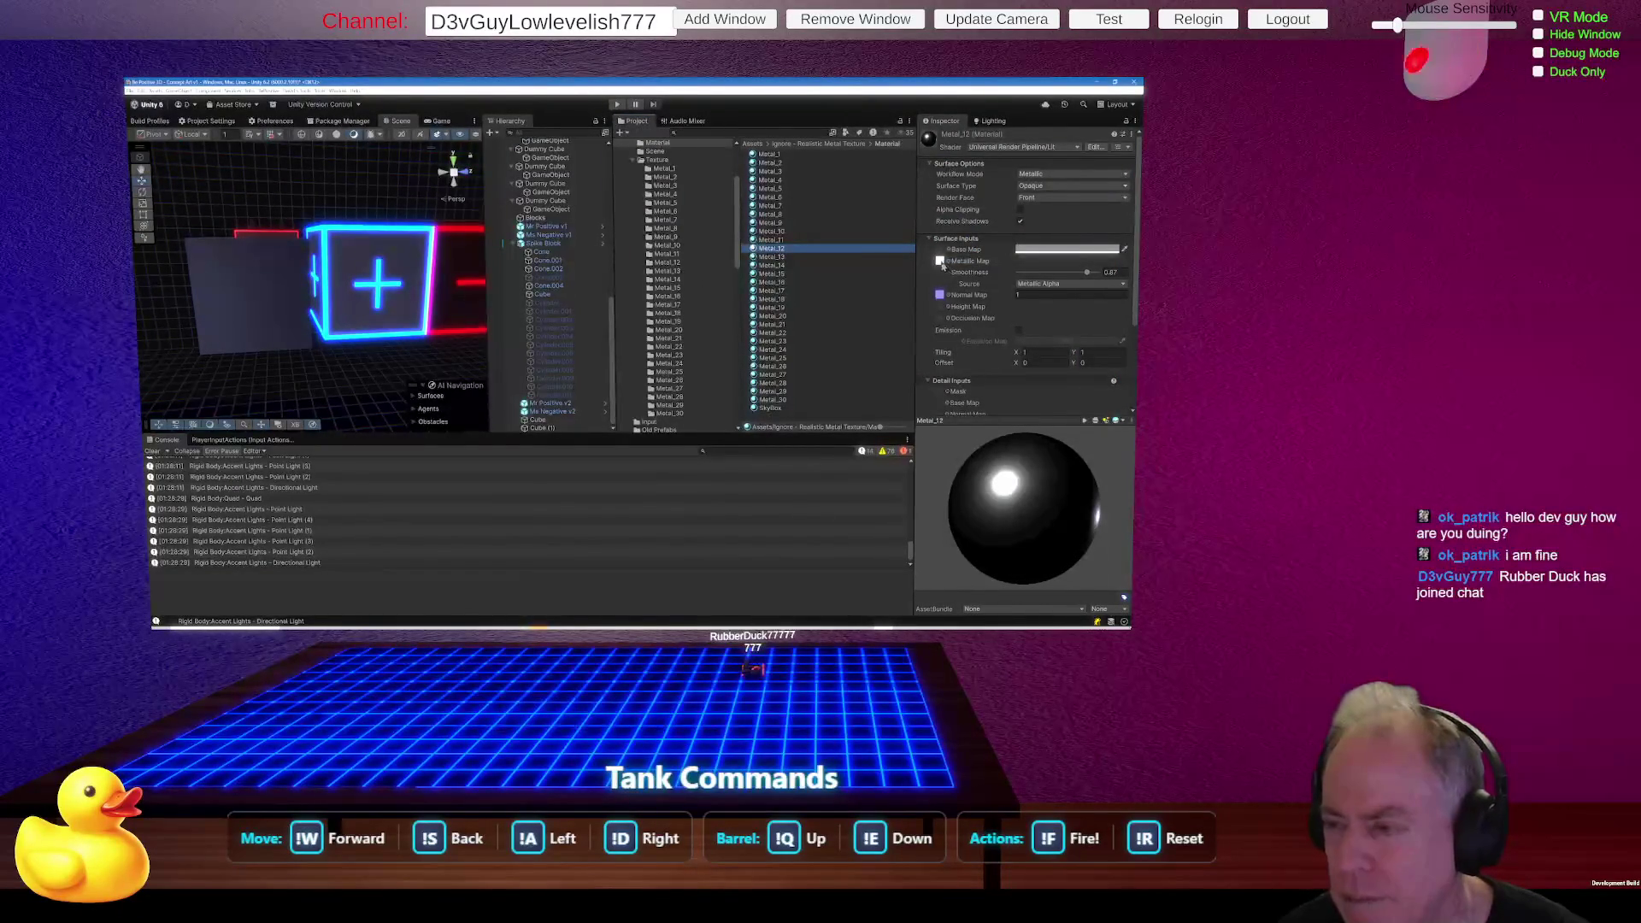
left_click(940, 261)
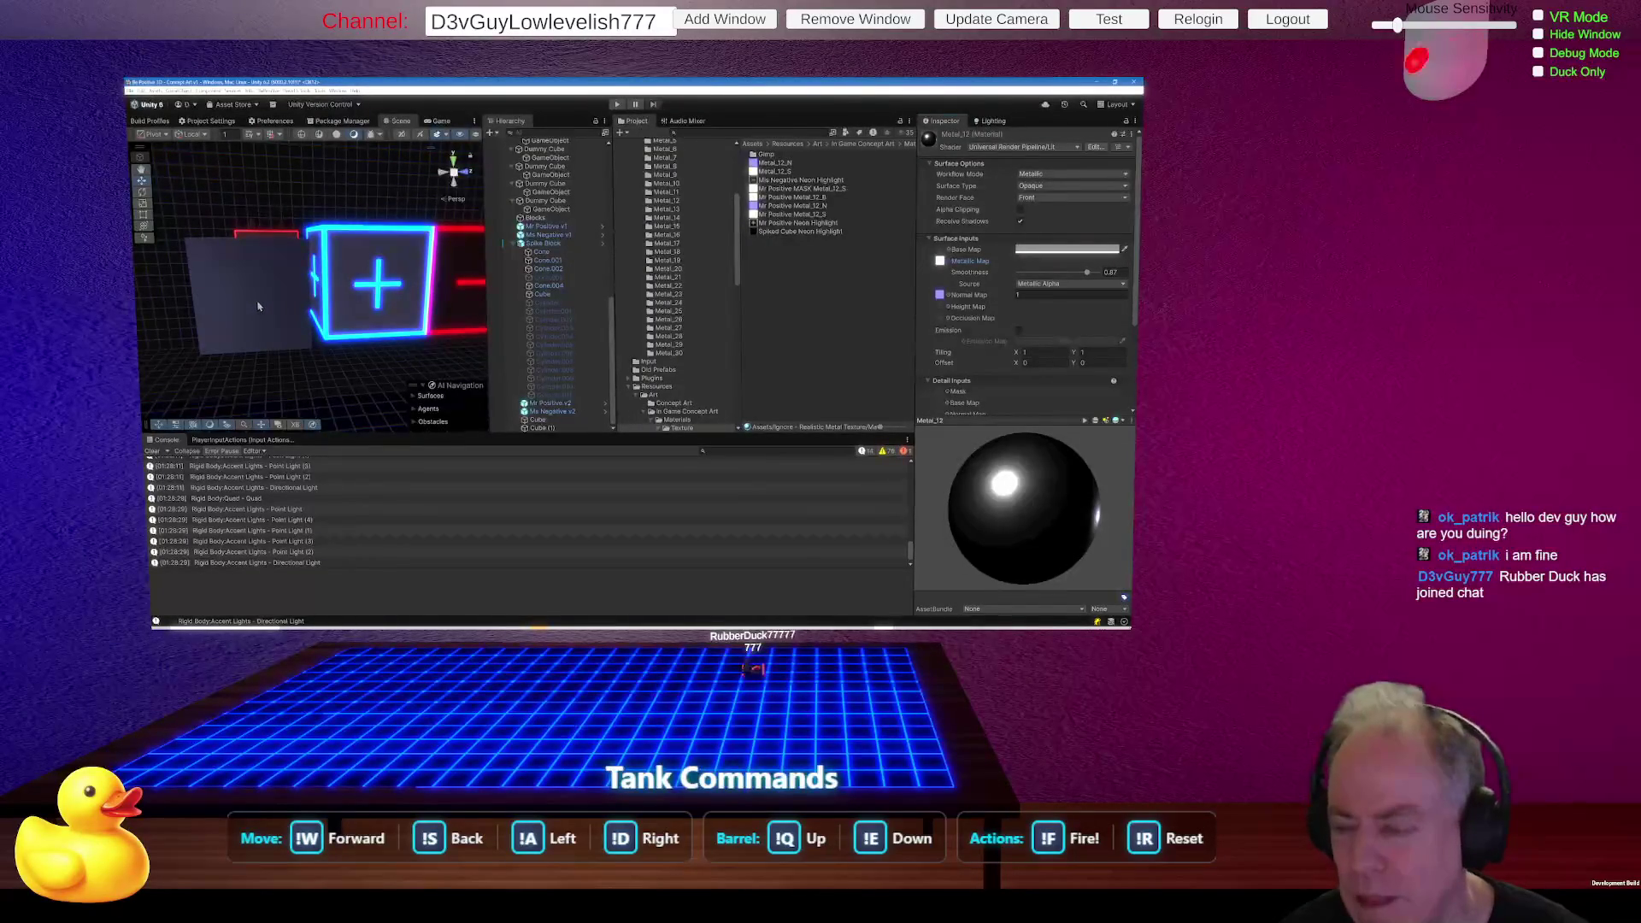
left_click(393, 305)
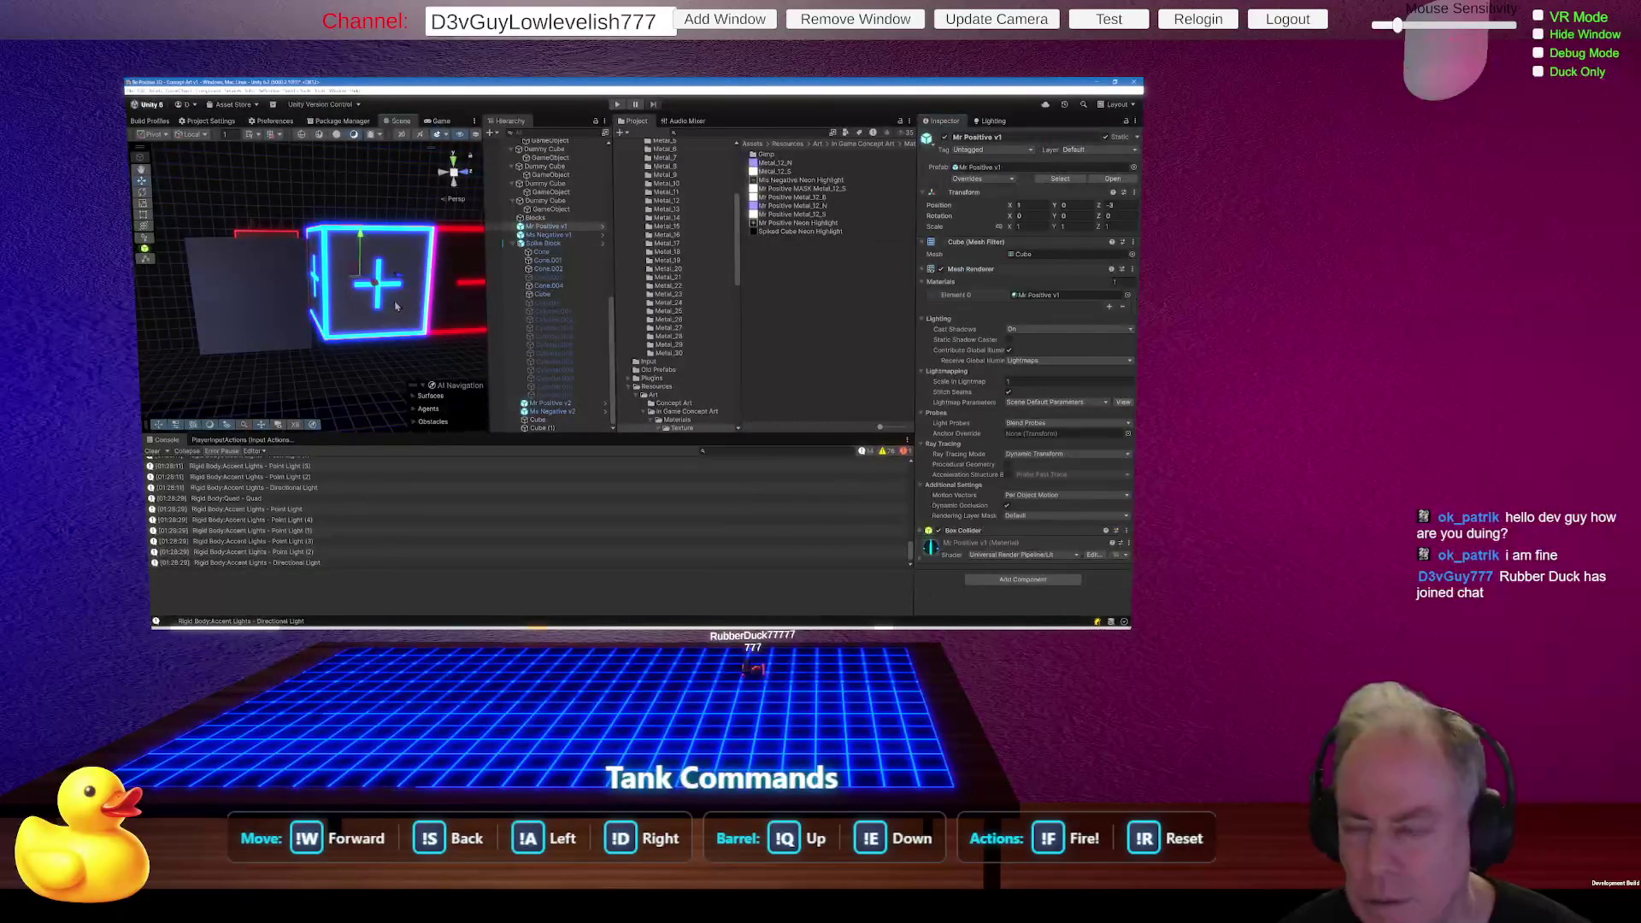
Open Mr Positive v1 and ping its metallic and normal map textures.
left_click(1053, 297)
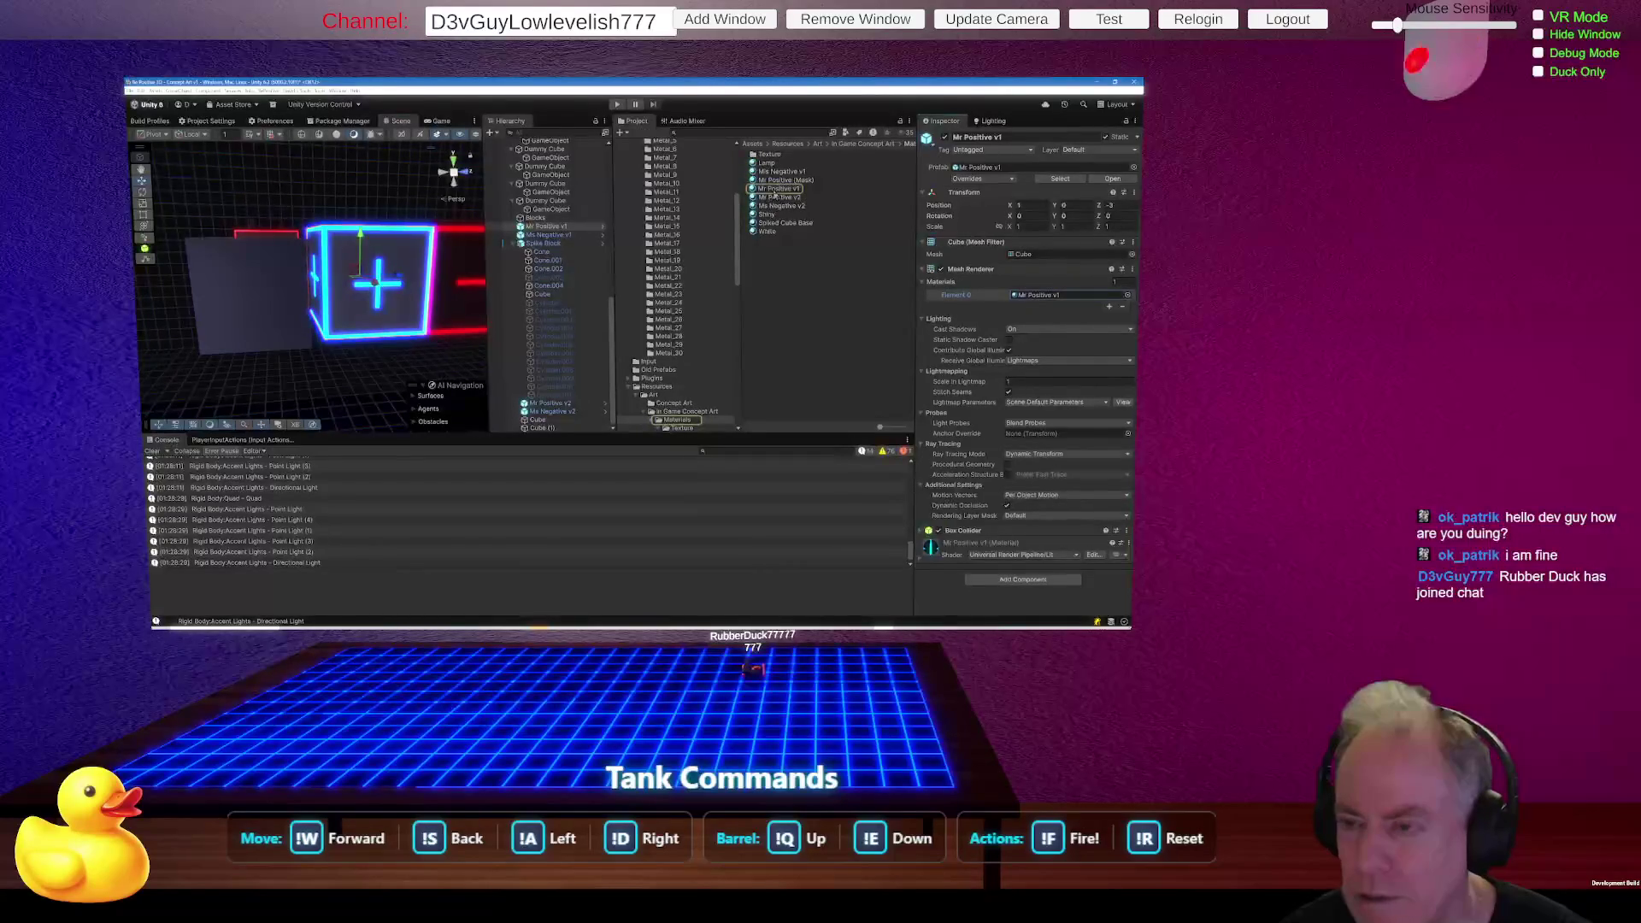
left_click(774, 189)
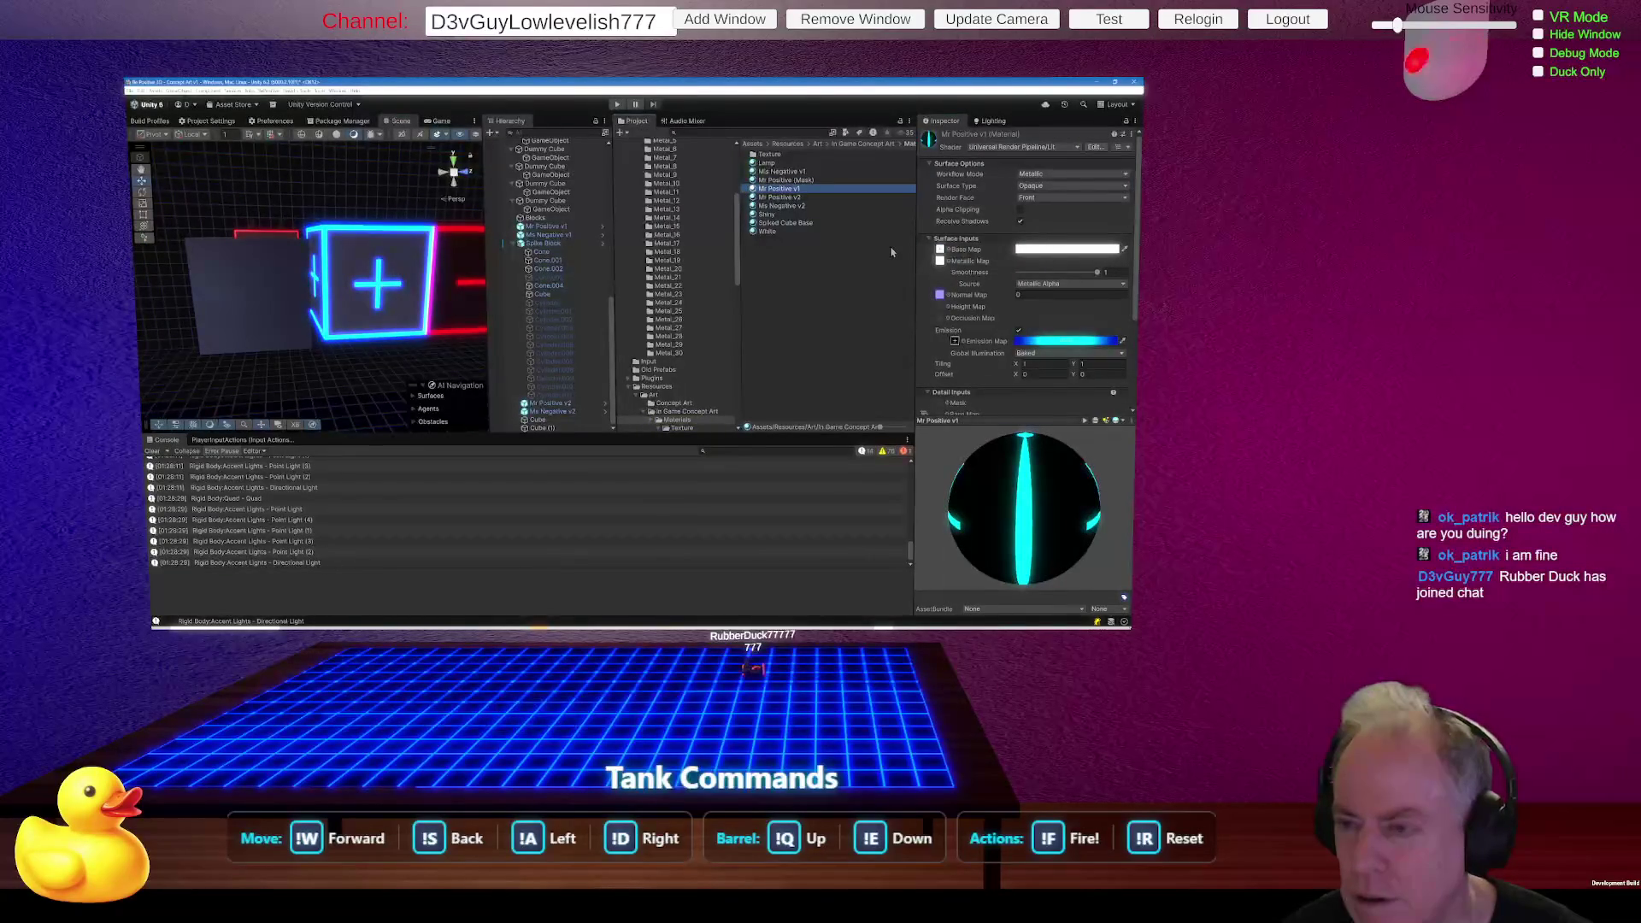
left_click(941, 262)
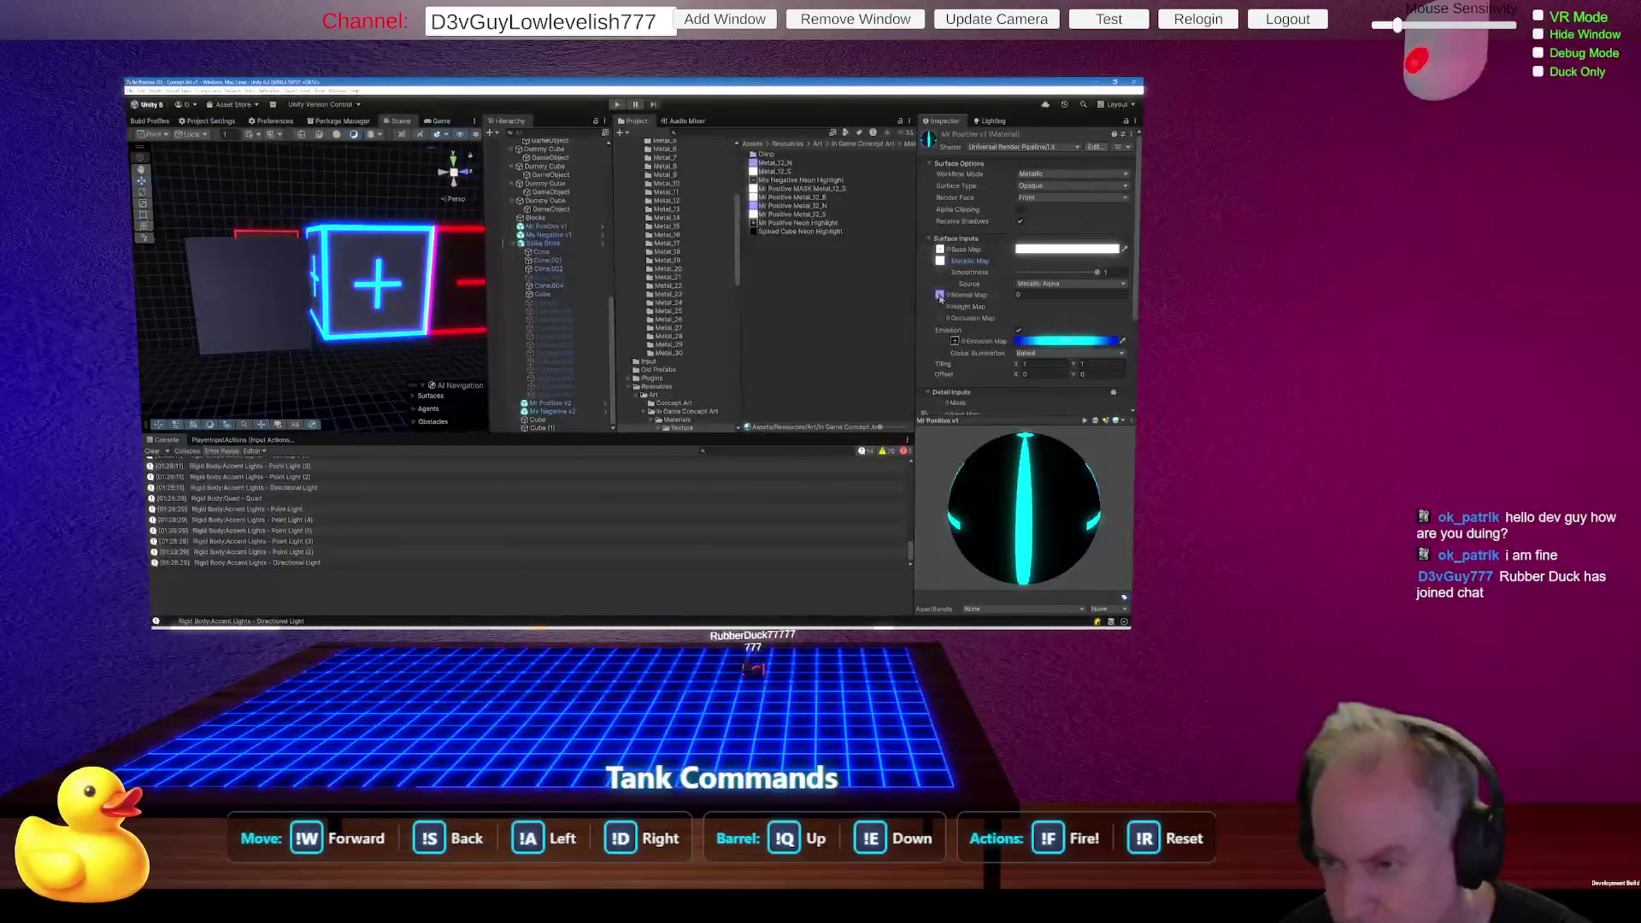
left_click(941, 295)
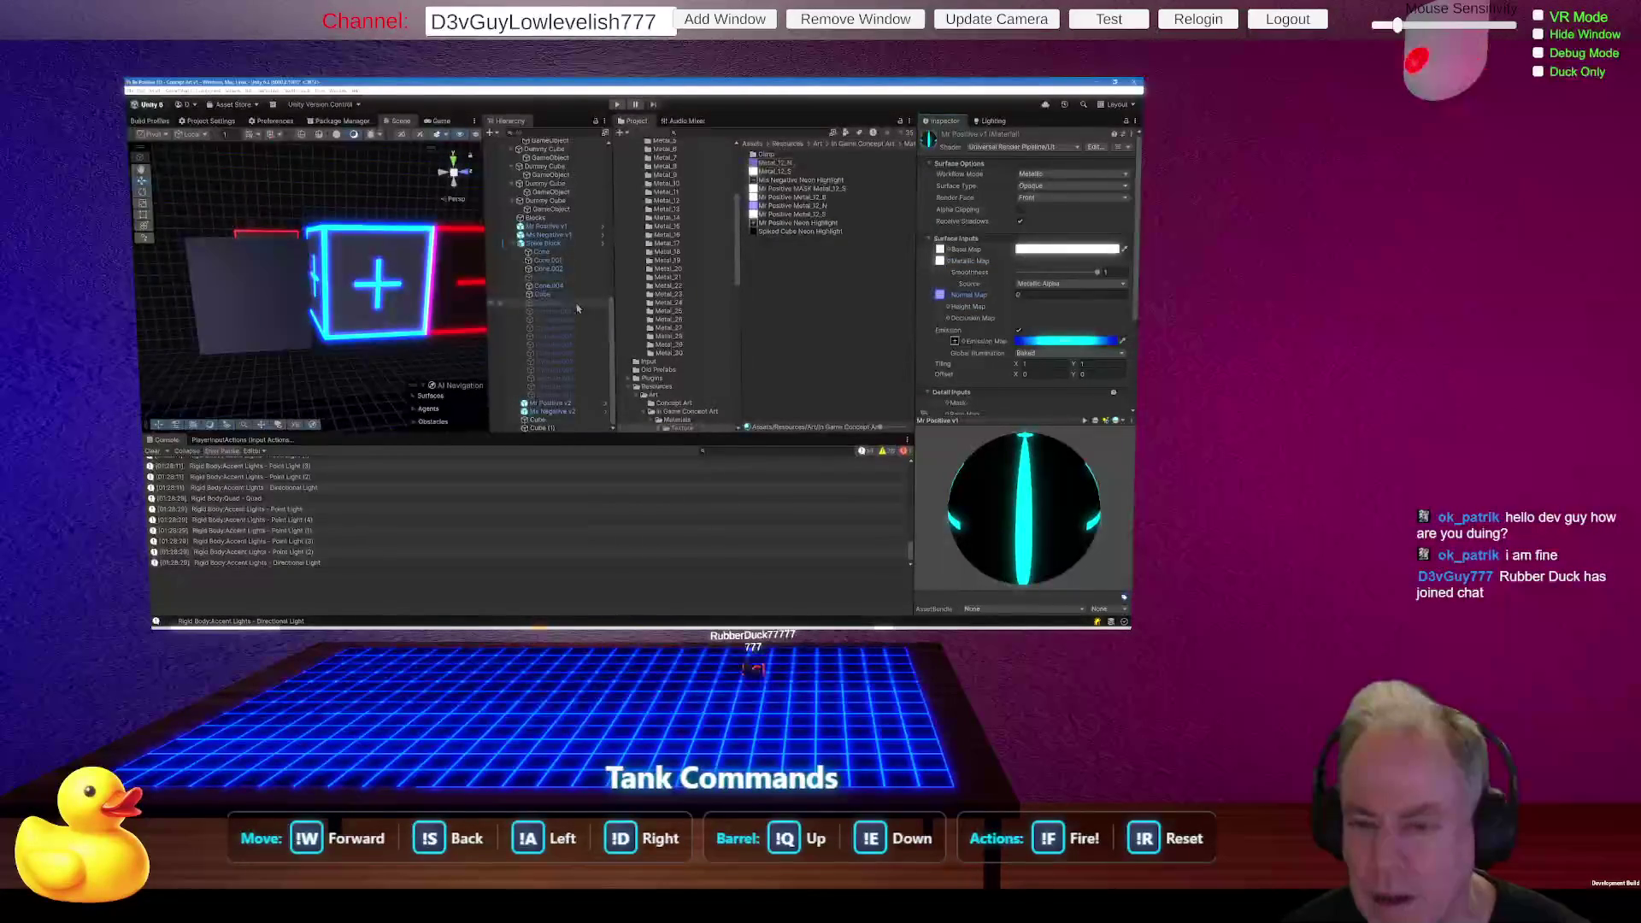
Select the gray cube, open Metal_12, and ping its normal map texture.
left_click(292, 309)
left_click(1067, 267)
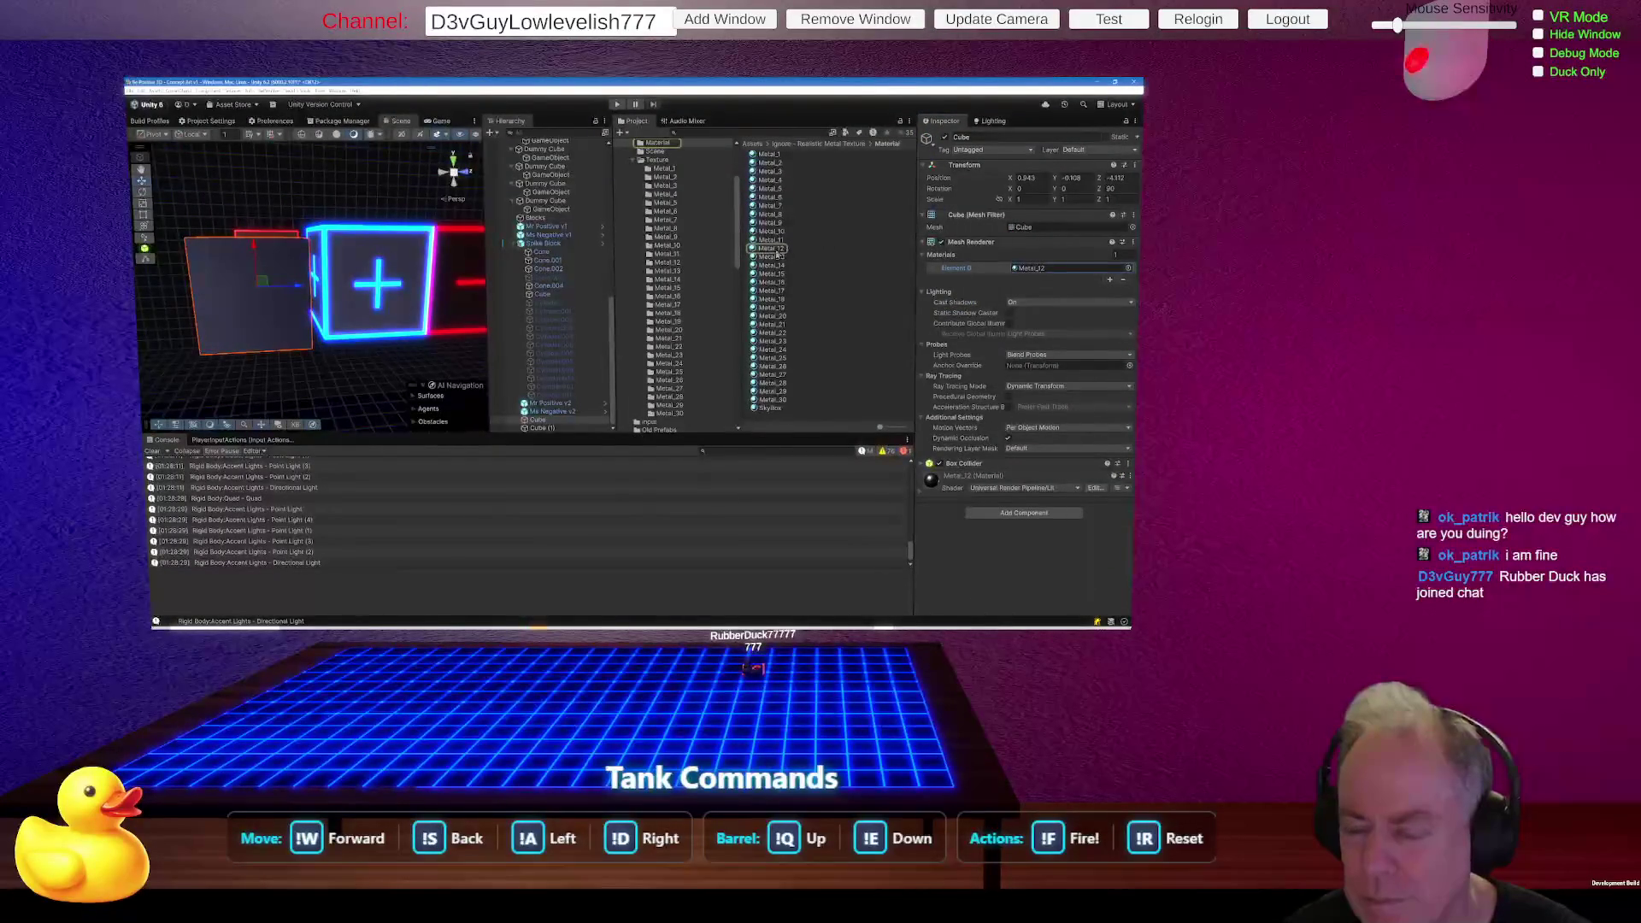
left_click(779, 254)
left_click(940, 294)
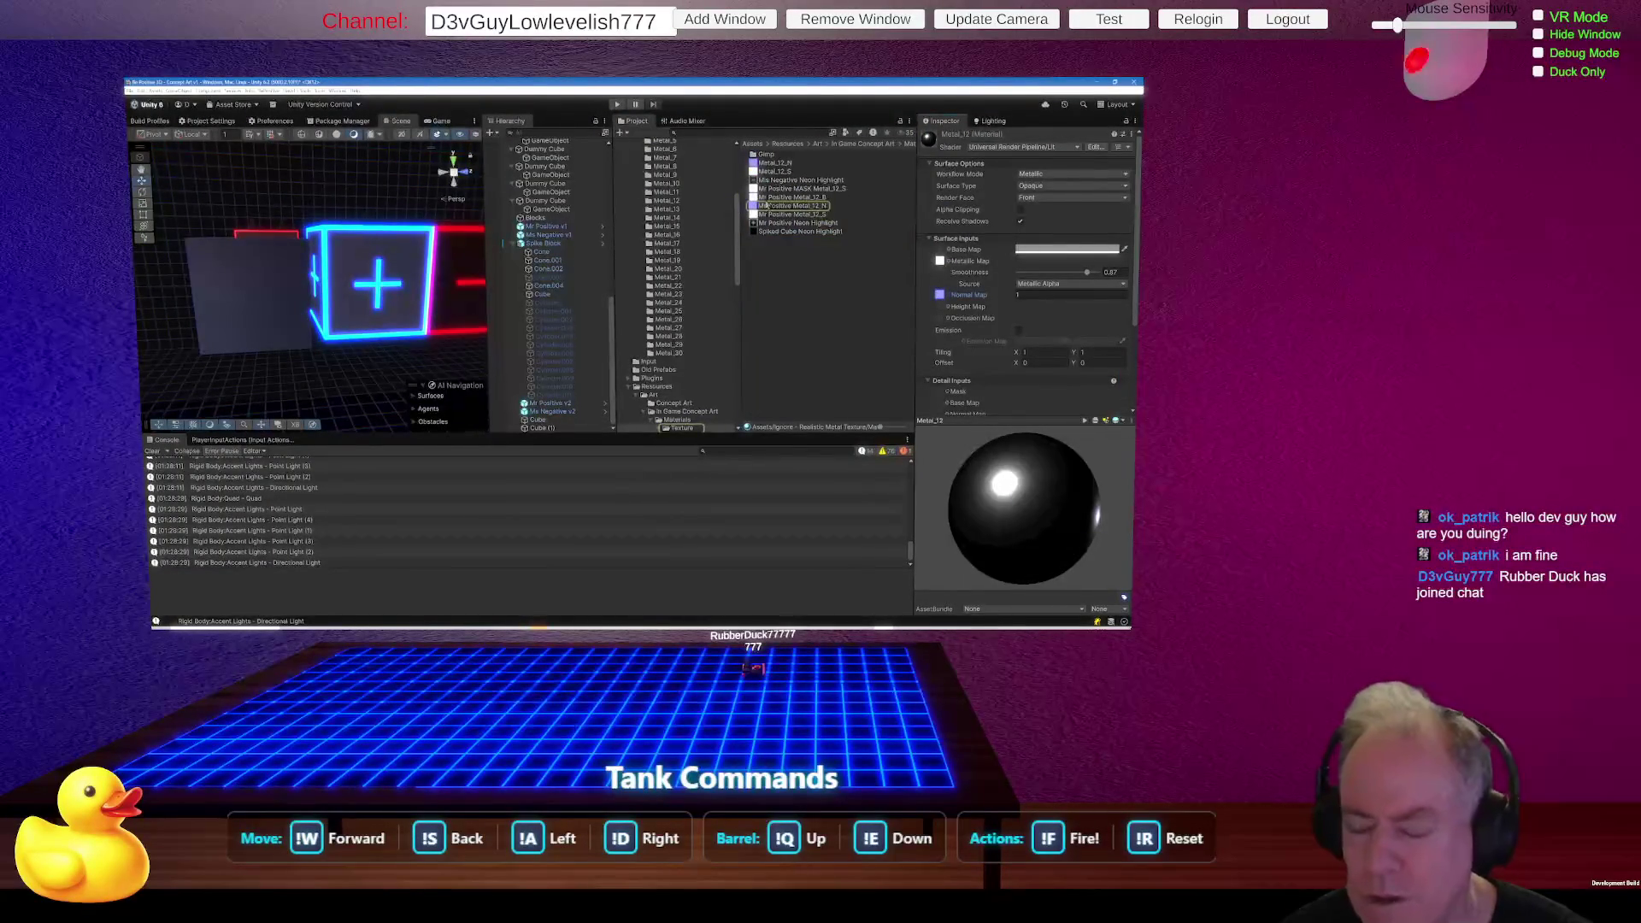
Assign Mr Positive Metal_12_N as the Normal Map of the Mr Positive v1 material.
left_click(410, 310)
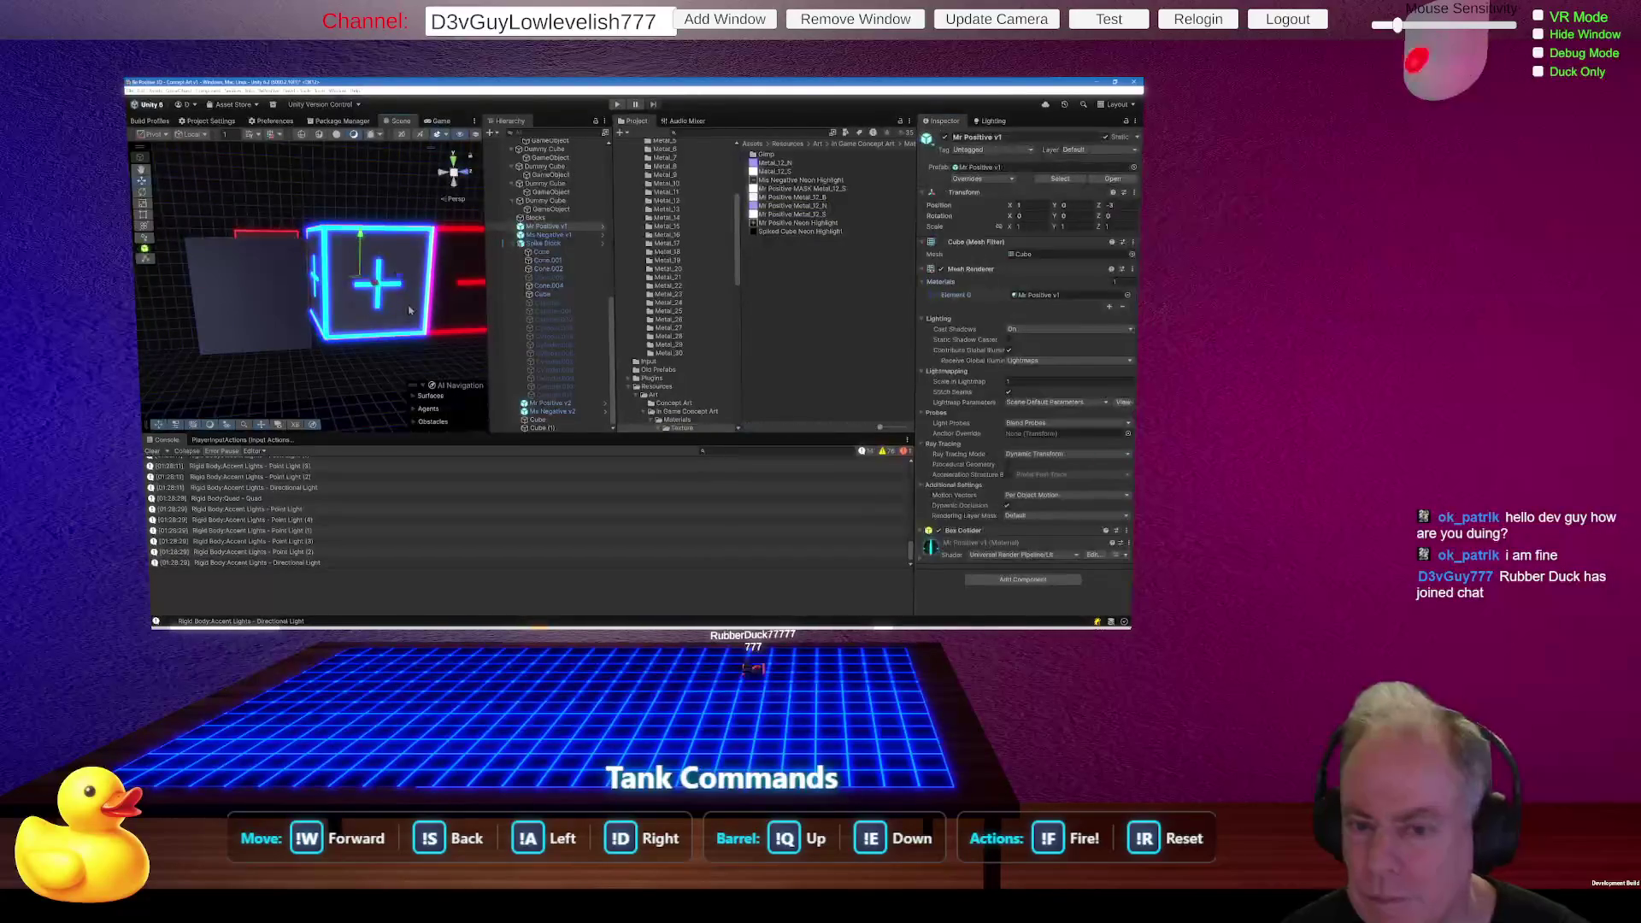
left_click(1045, 295)
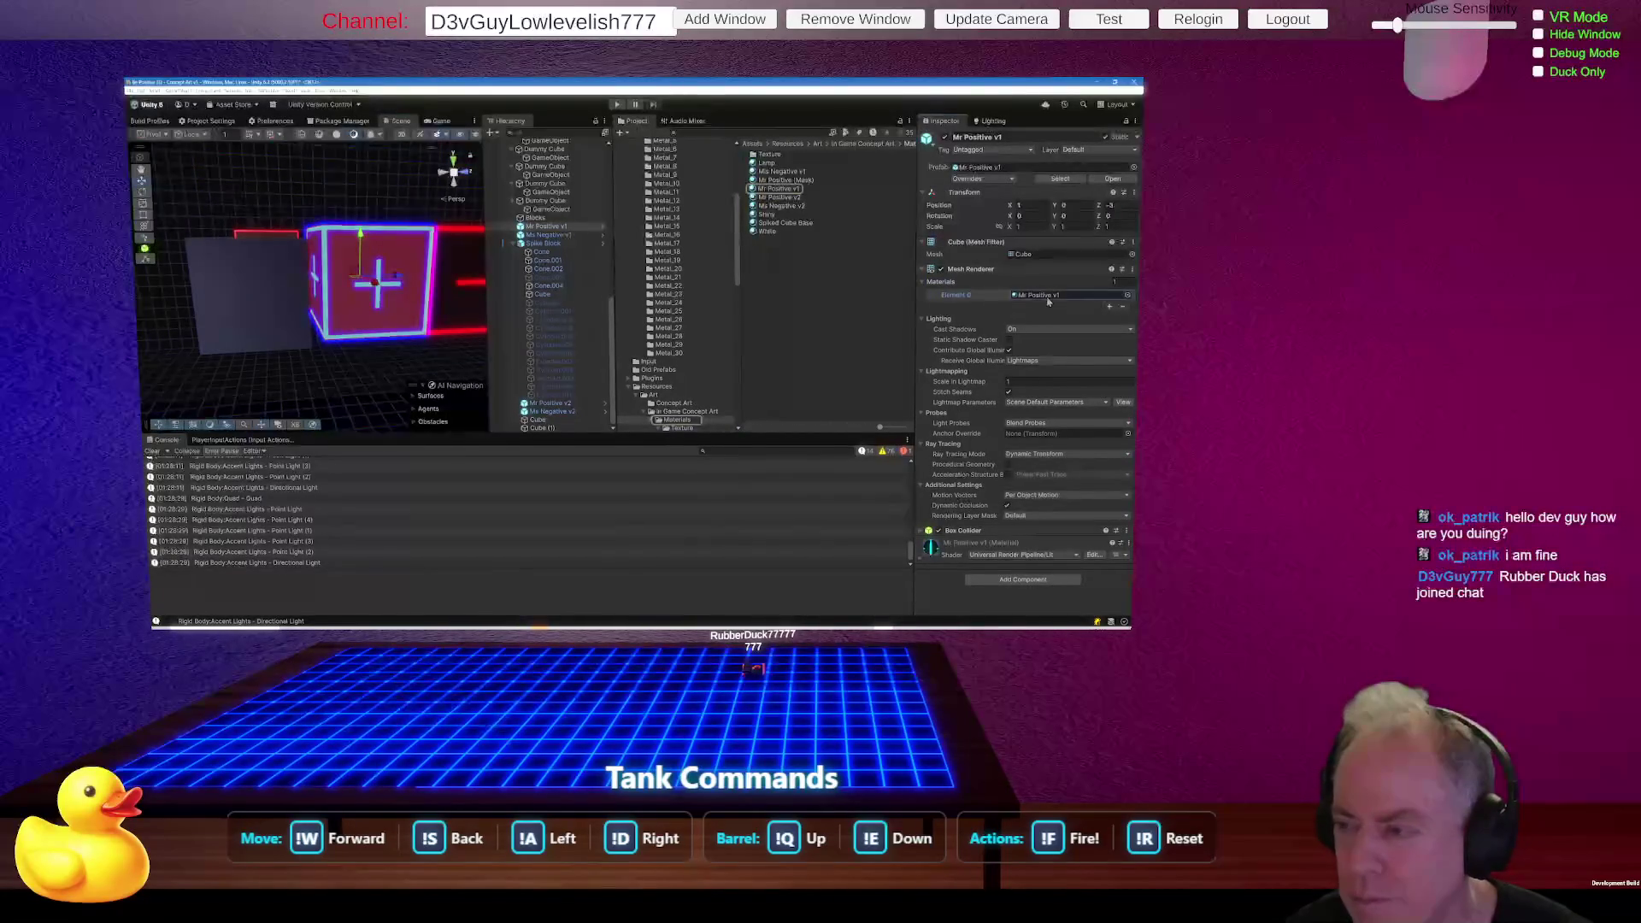
left_click(778, 188)
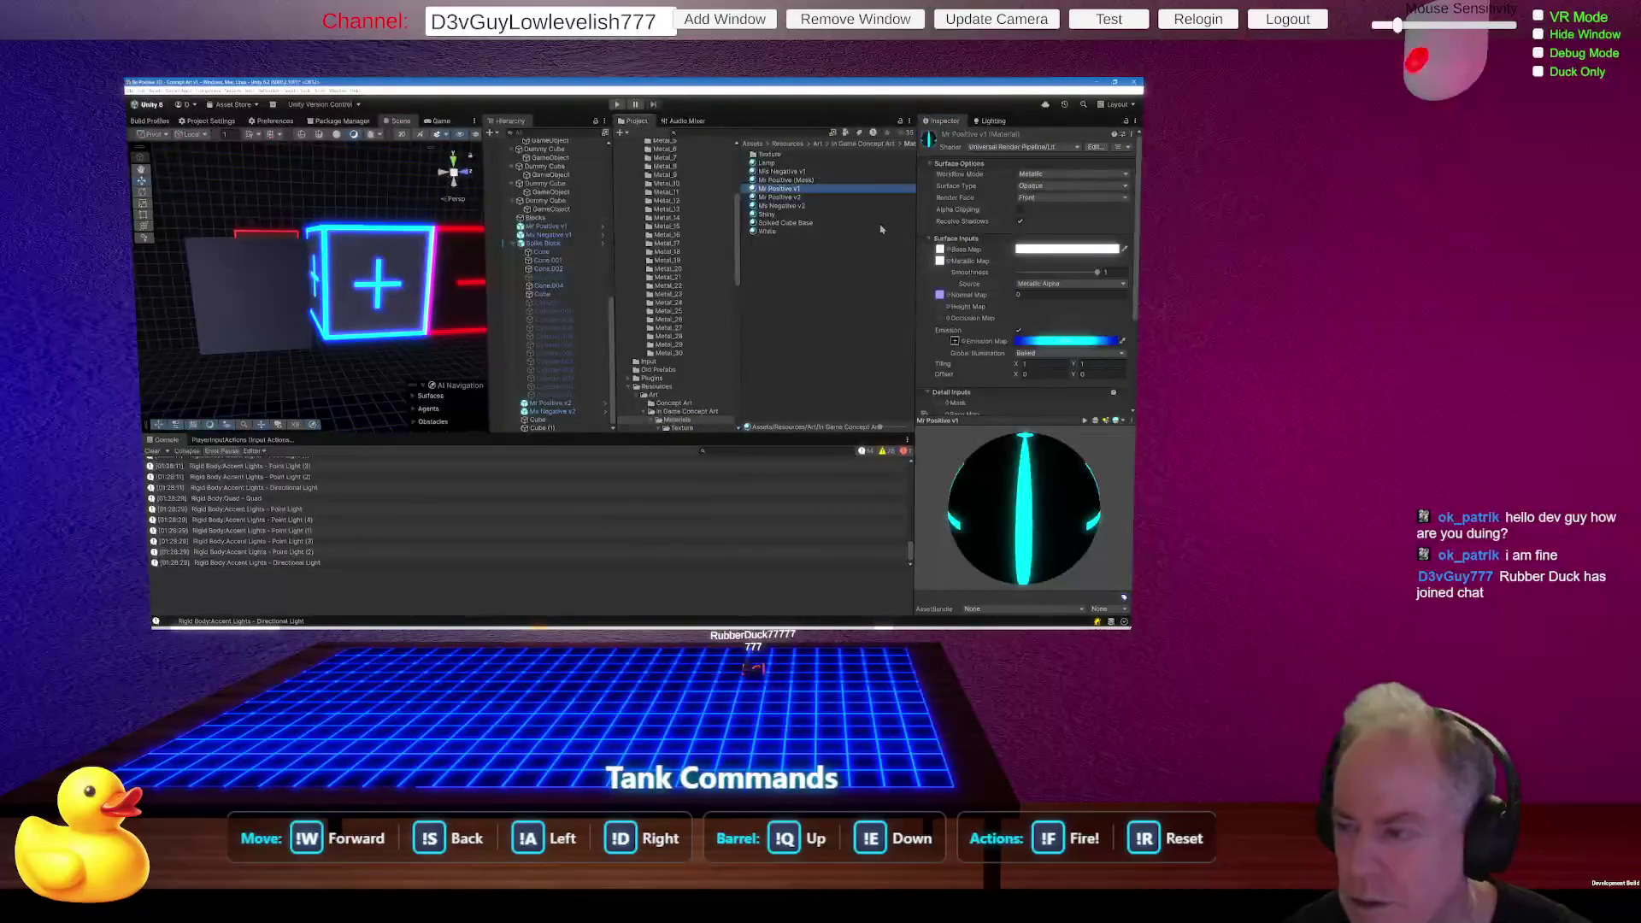
left_click(941, 295)
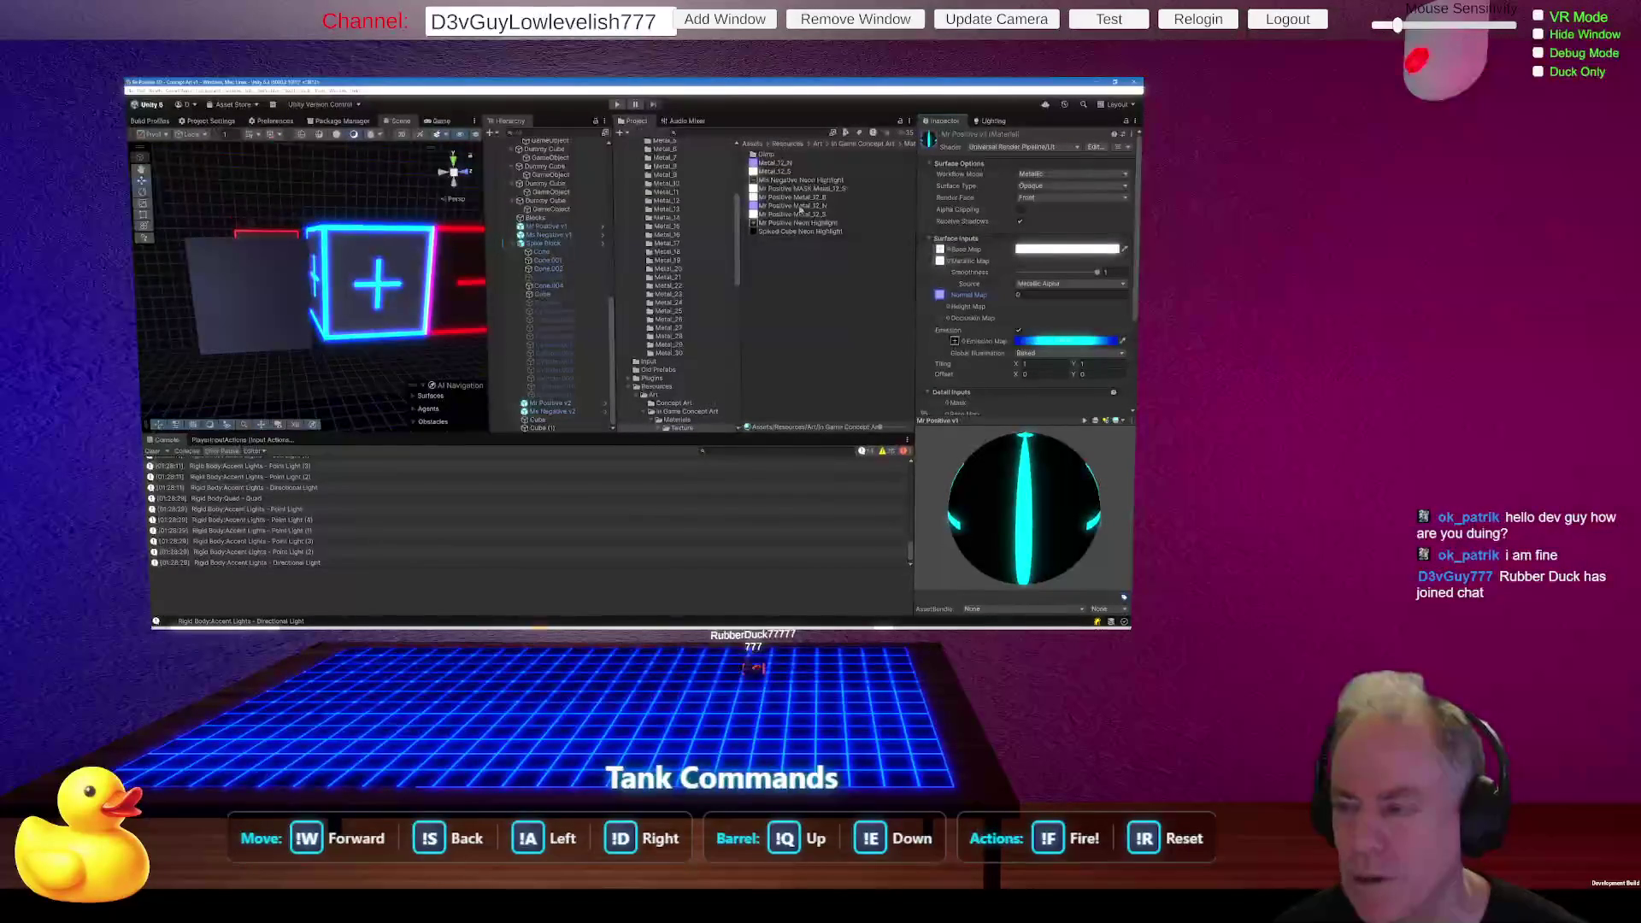
left_click_drag(798, 209, 943, 299)
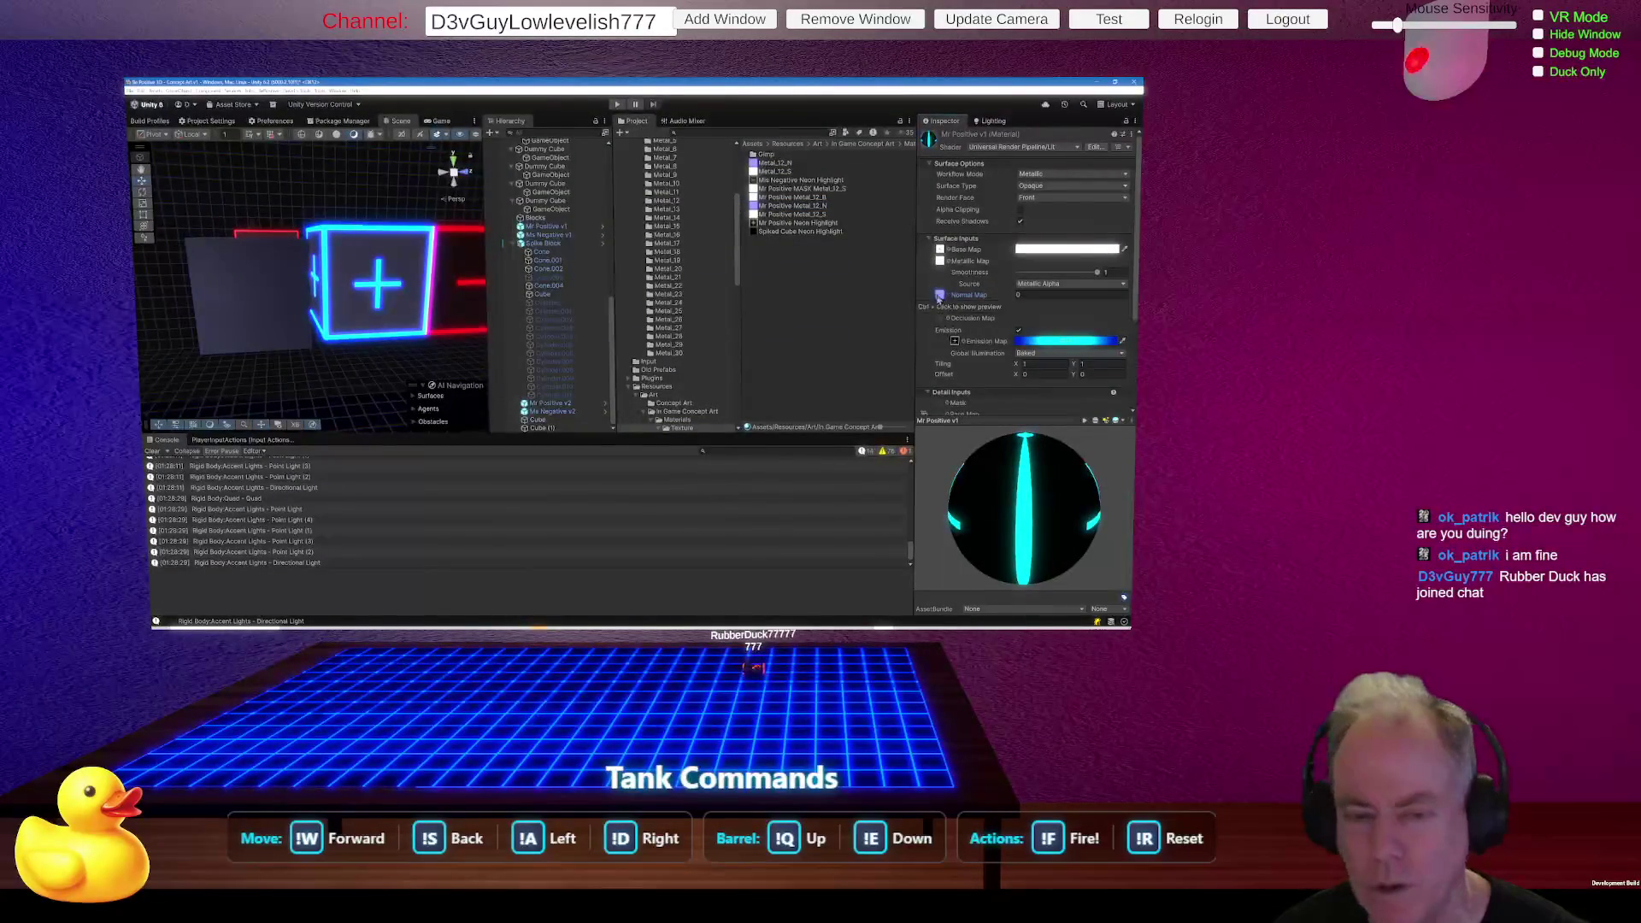
Check the new normal map on the glowing cross up close, then select the gray cube.
mouse_move(424, 295)
left_mouse_down()
mouse_move(360, 280)
mouse_move(366, 246)
mouse_move(364, 272)
mouse_move(396, 264)
mouse_move(379, 274)
left_mouse_up()
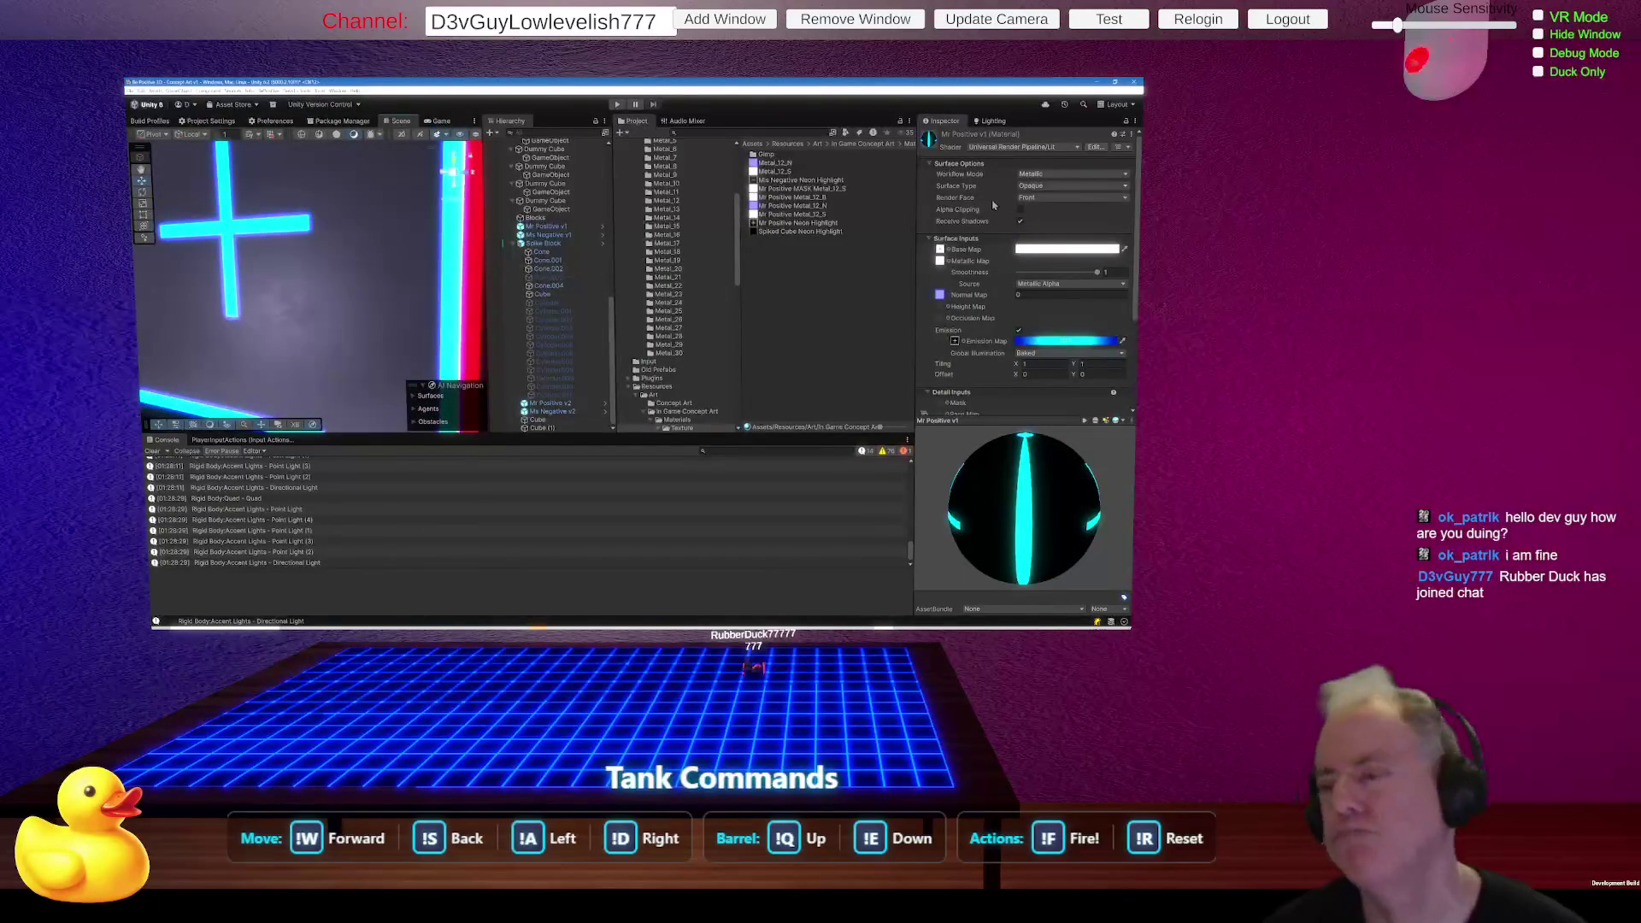
left_click(941, 296)
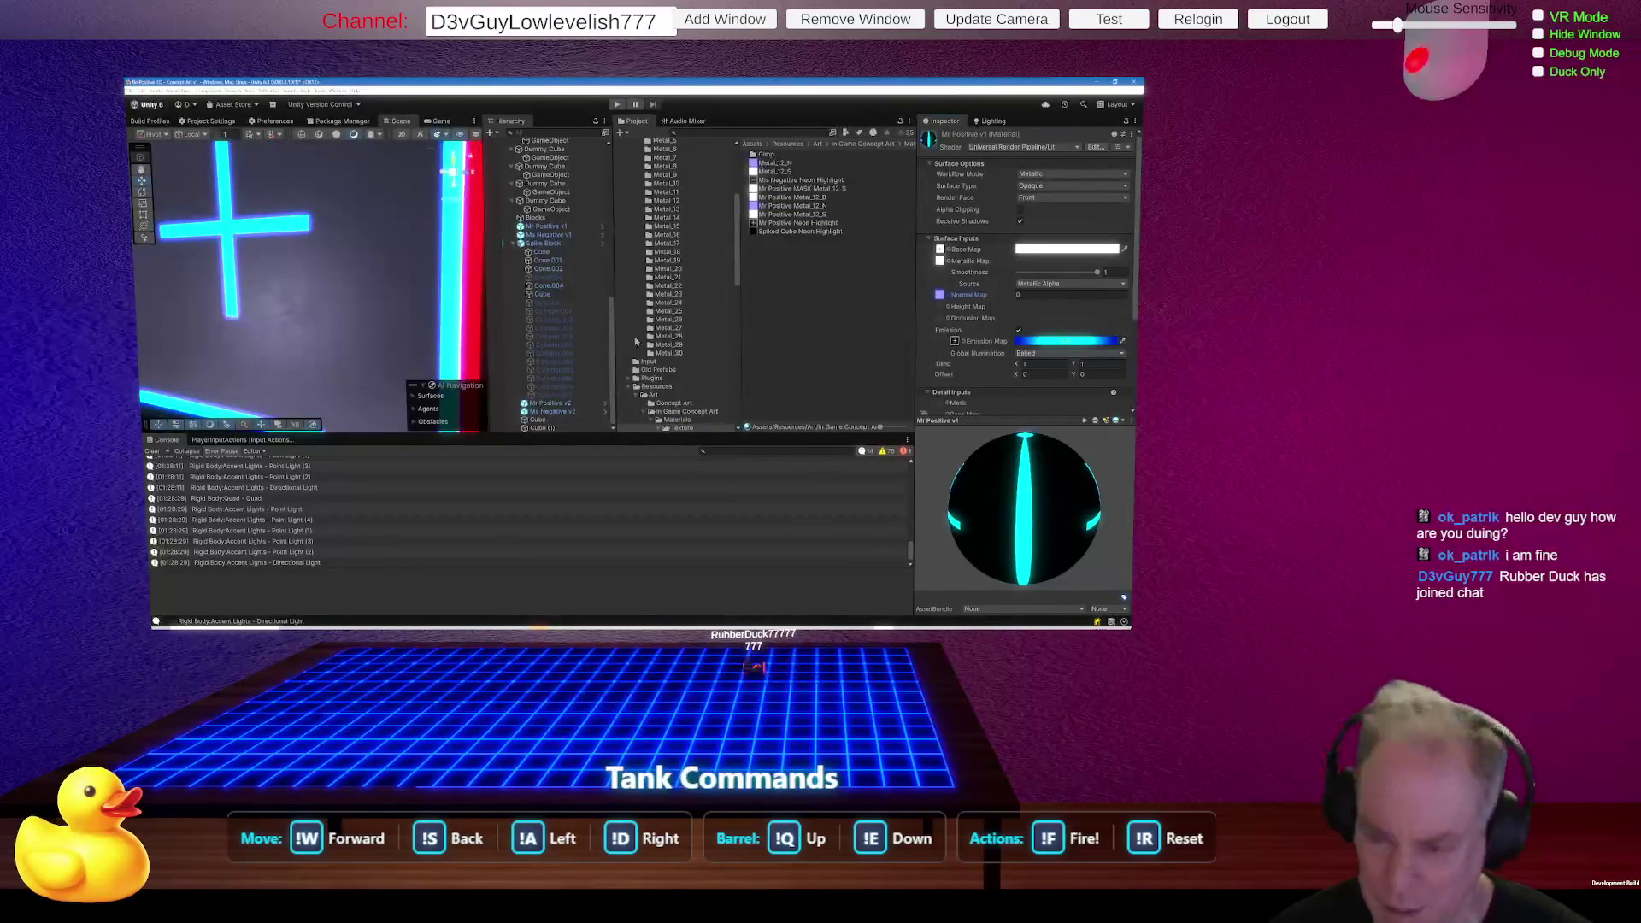
scroll(672, 325, "down", 3)
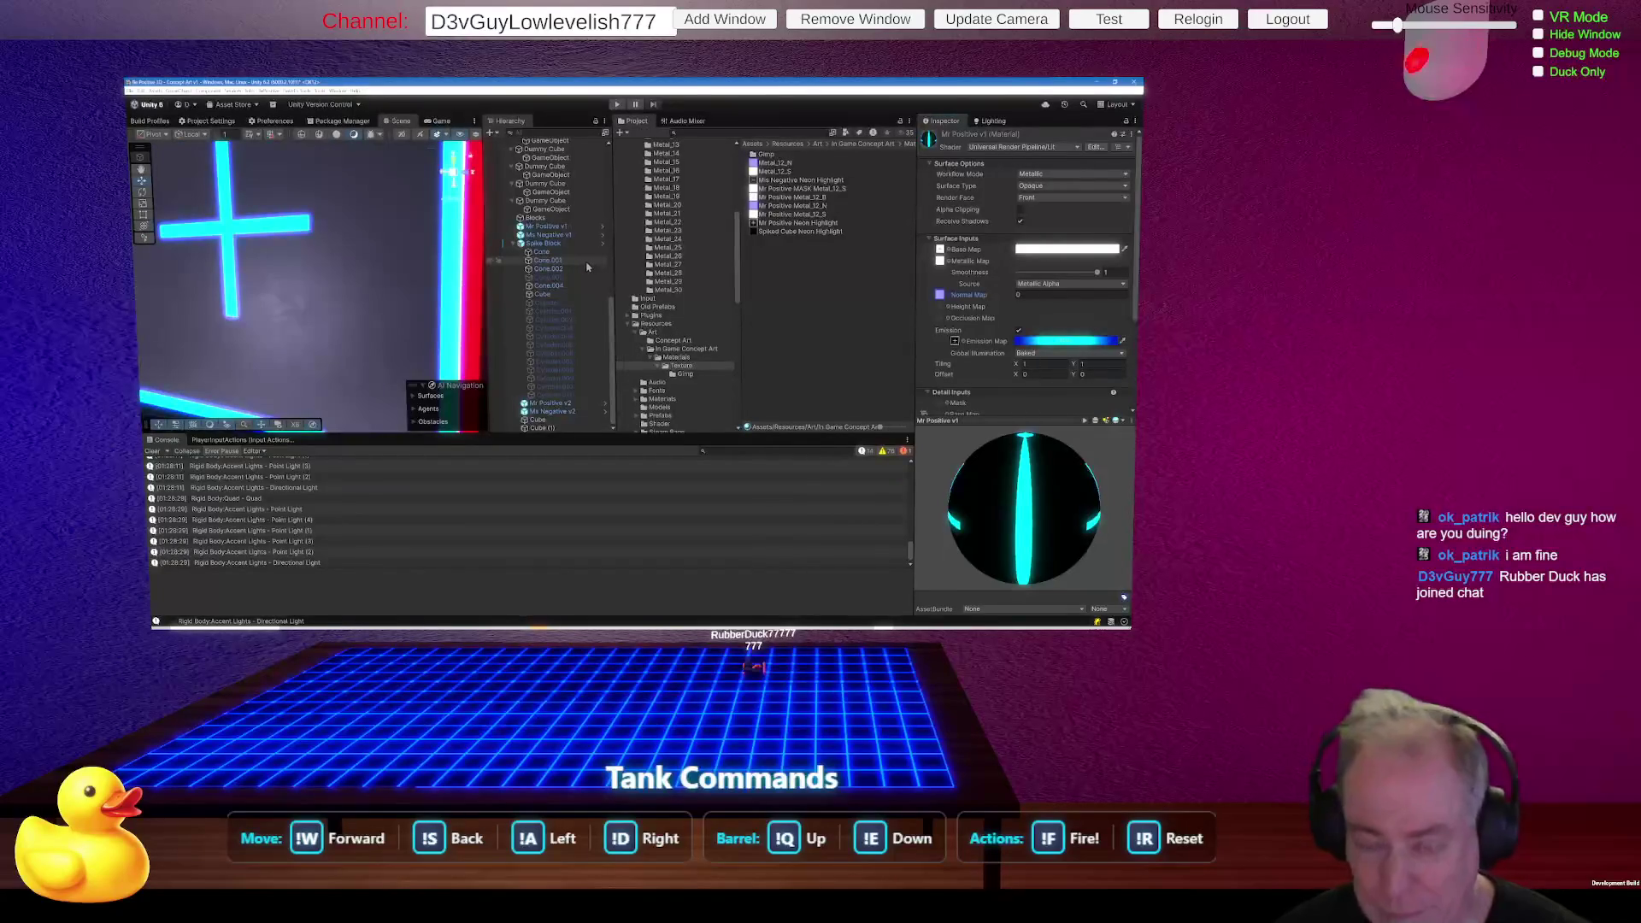
left_click_drag(291, 291, 340, 325)
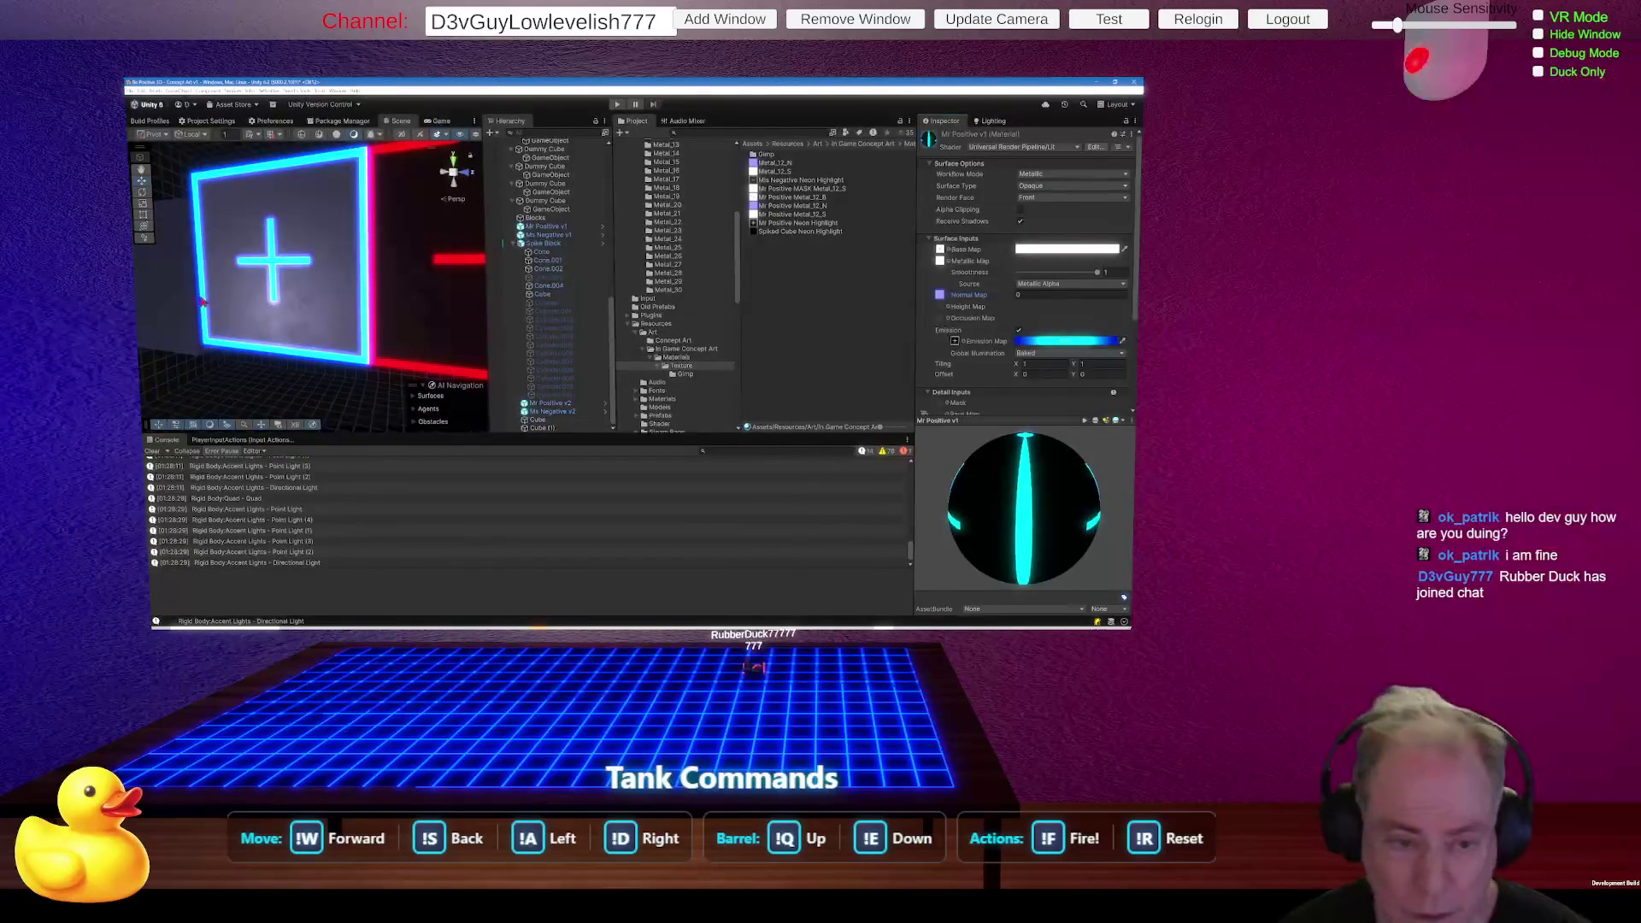
left_click(181, 306)
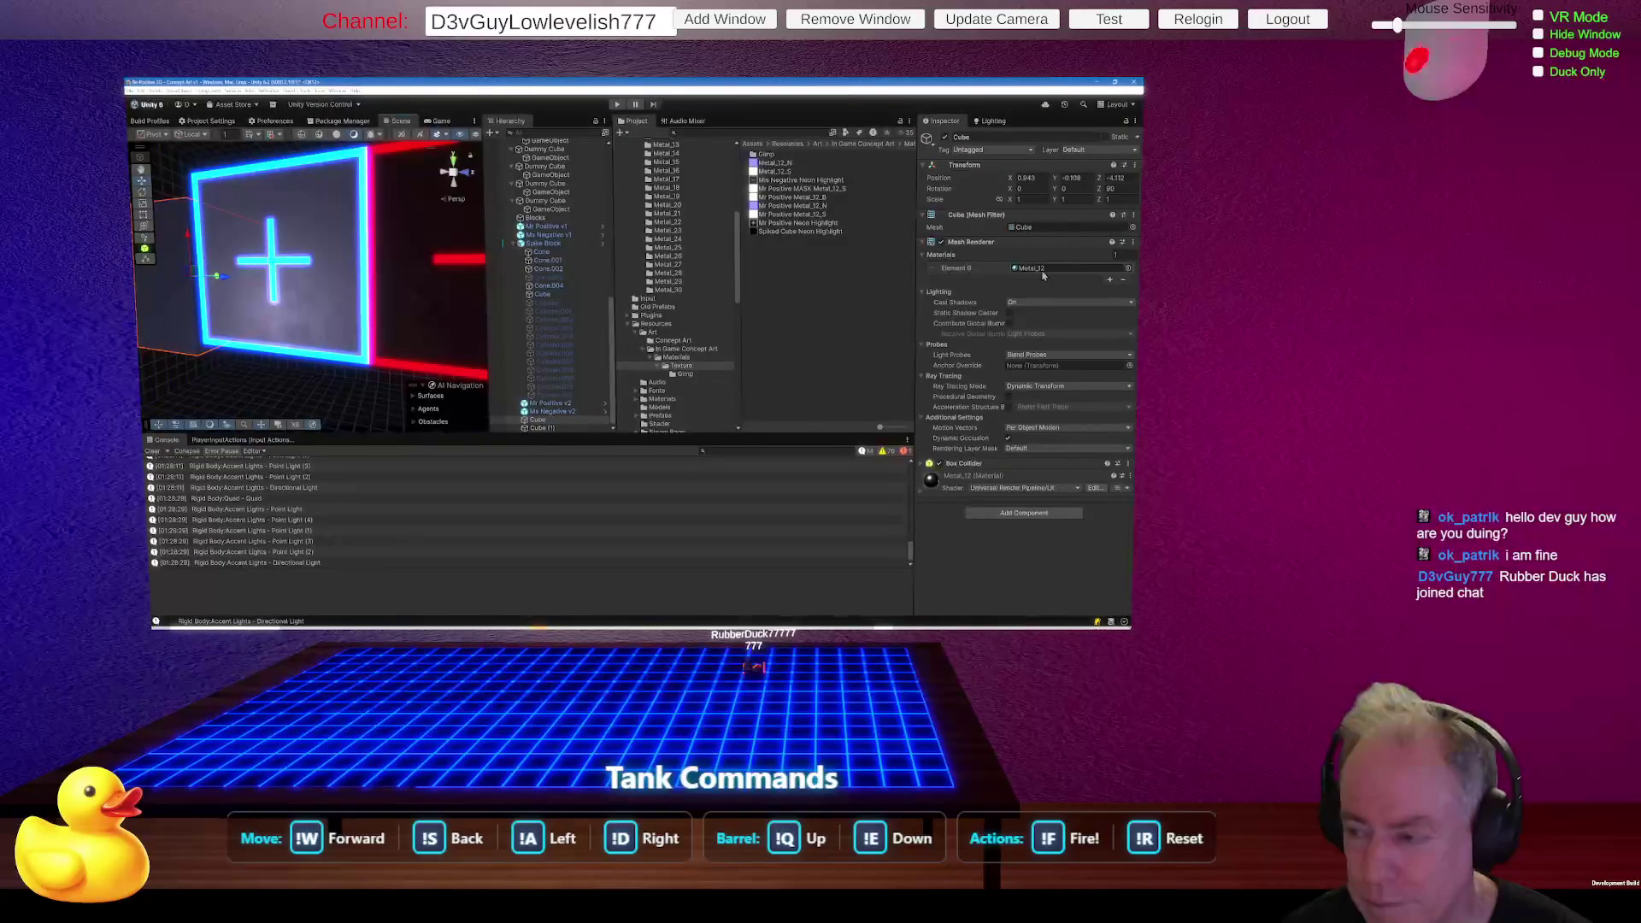
Ping Metal_12's metallic texture Mr Positive Metal_12_S and edit its name in the Project window.
left_click(1042, 272)
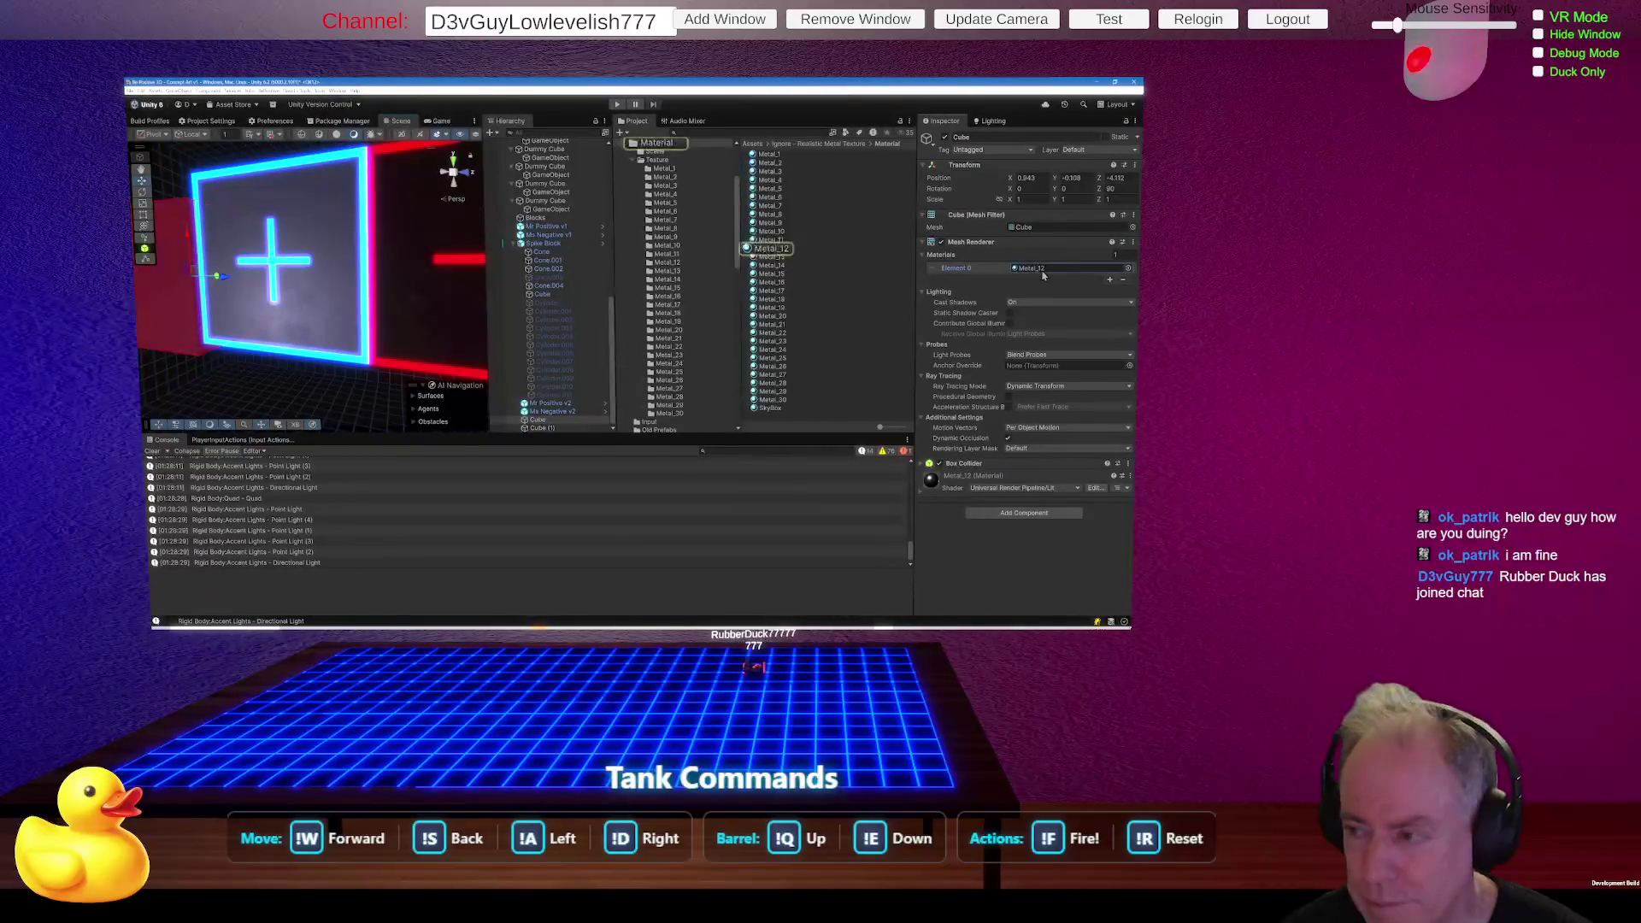
left_click(771, 248)
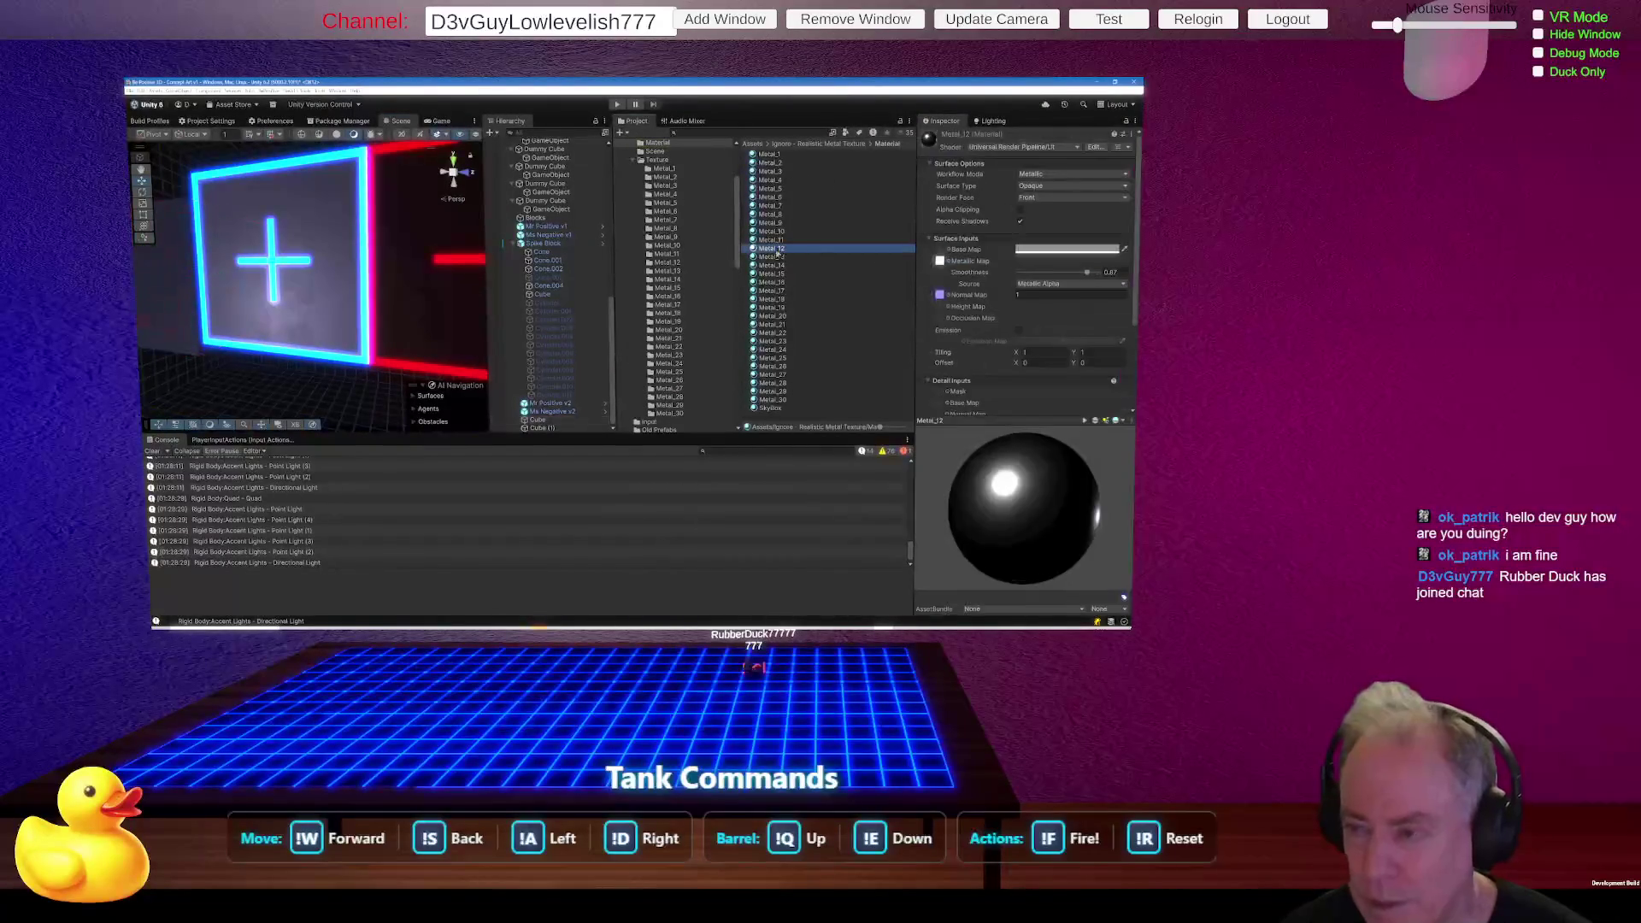
left_click(940, 261)
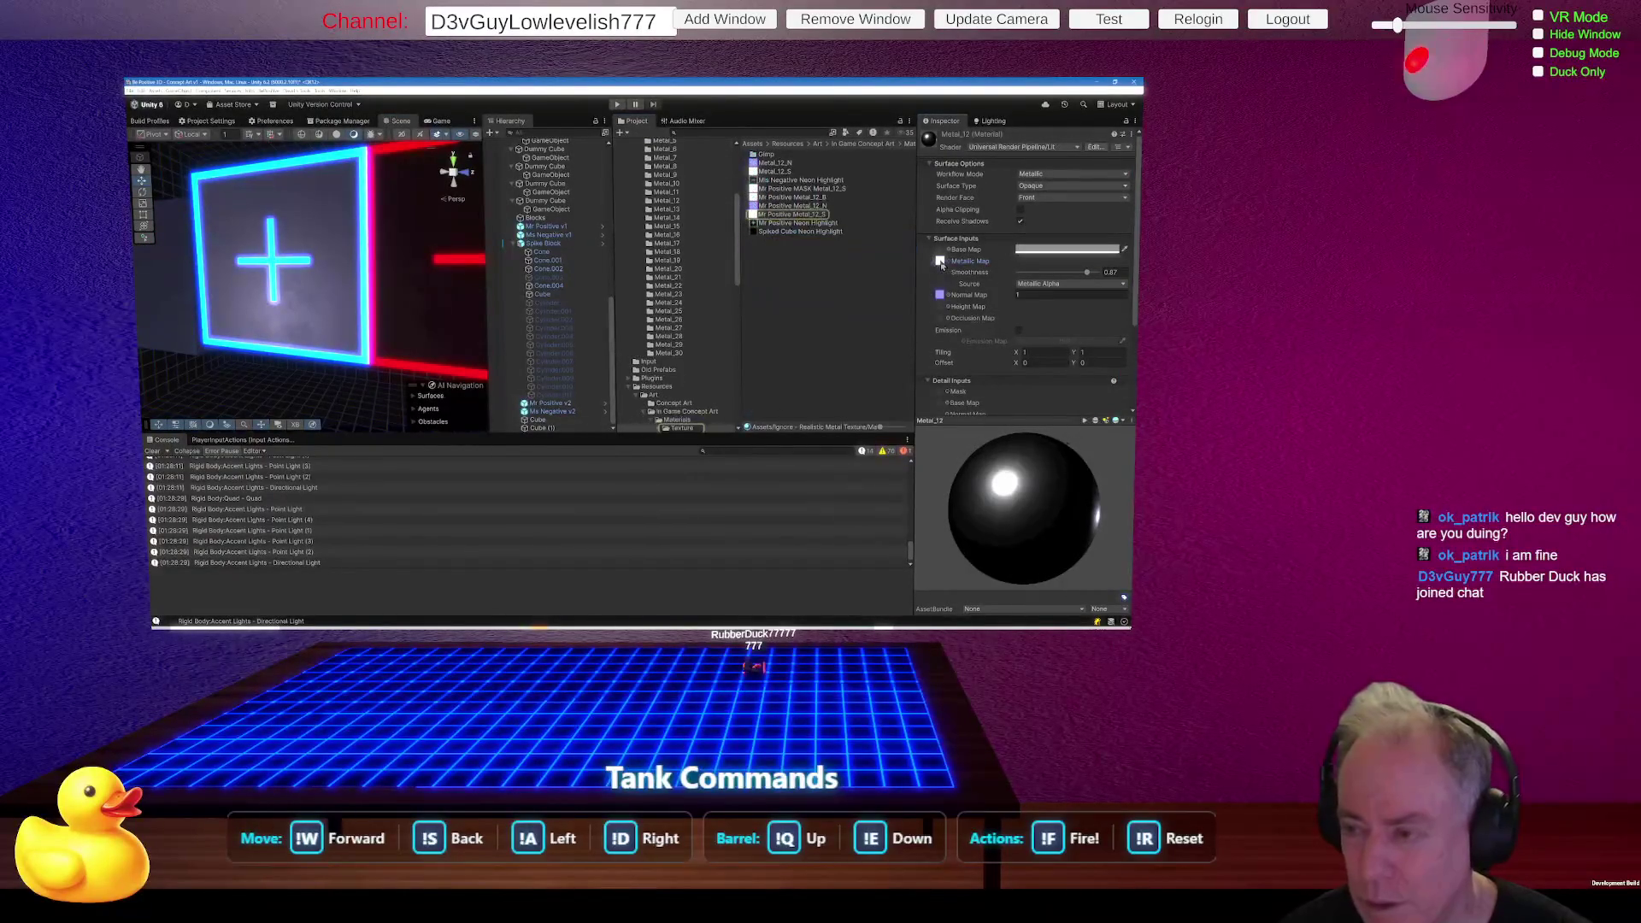
left_click(820, 217)
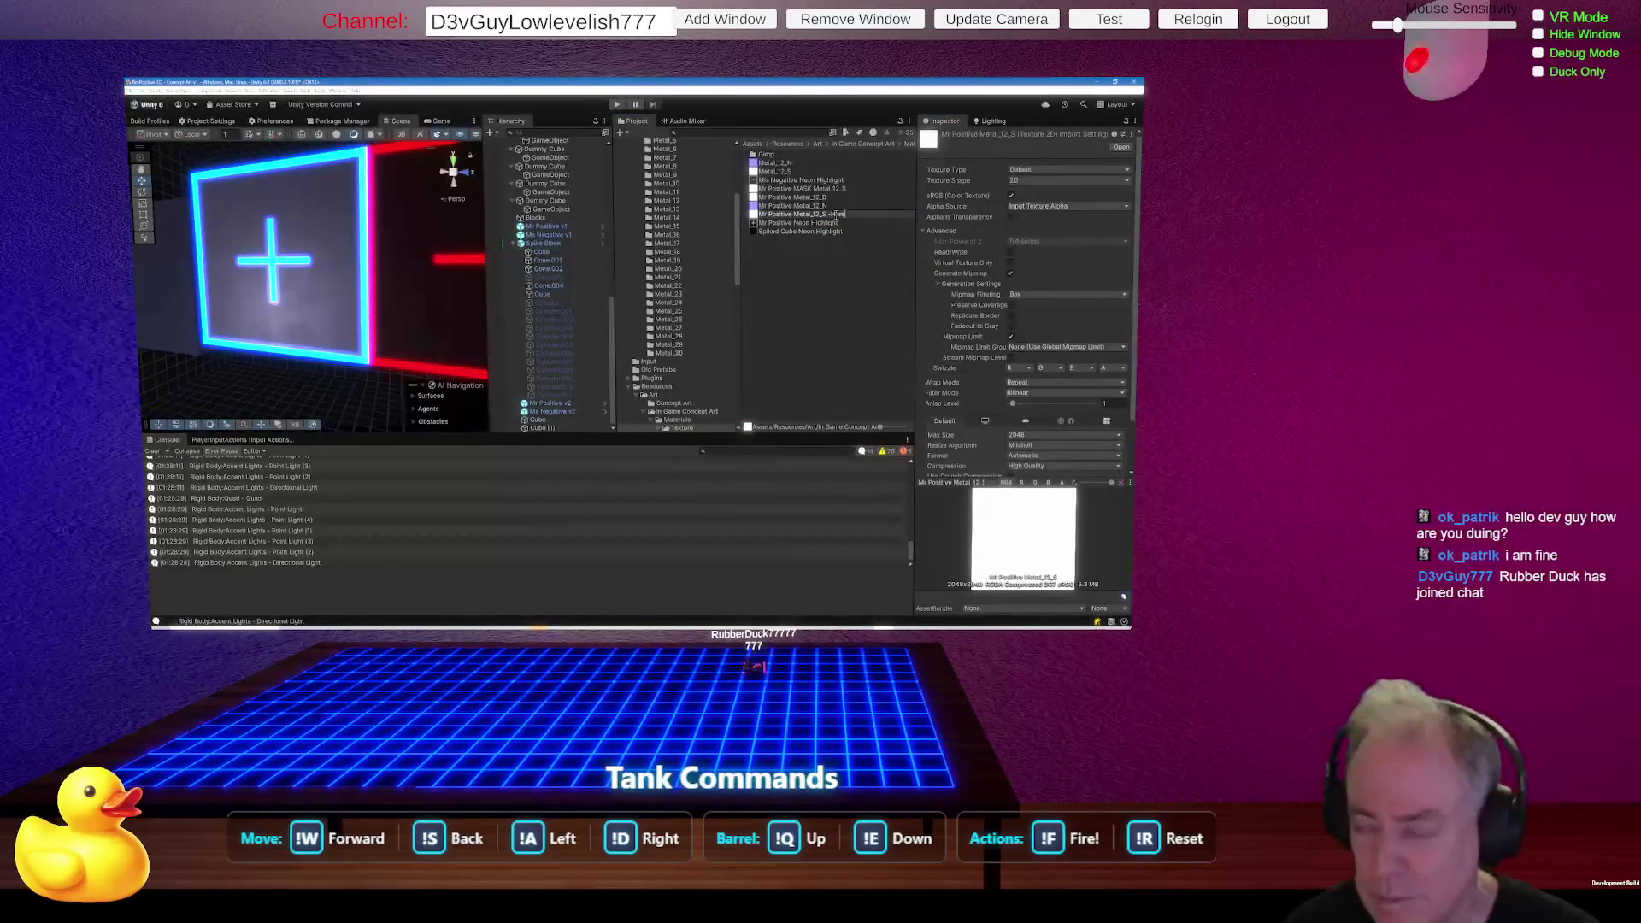
key("Return")
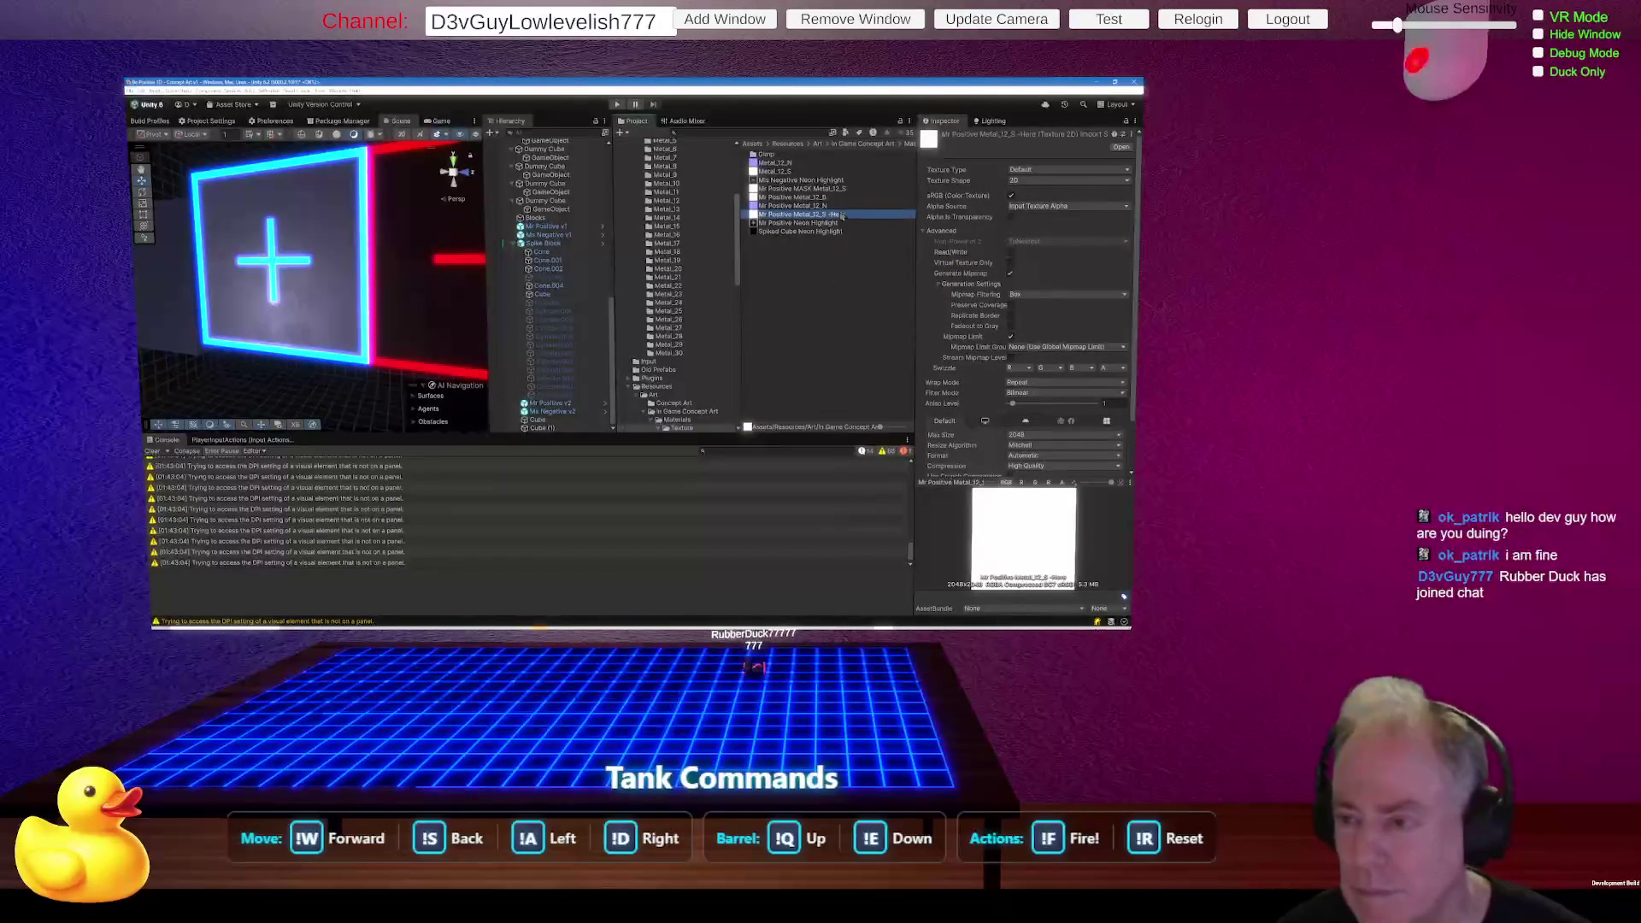
left_click(841, 215)
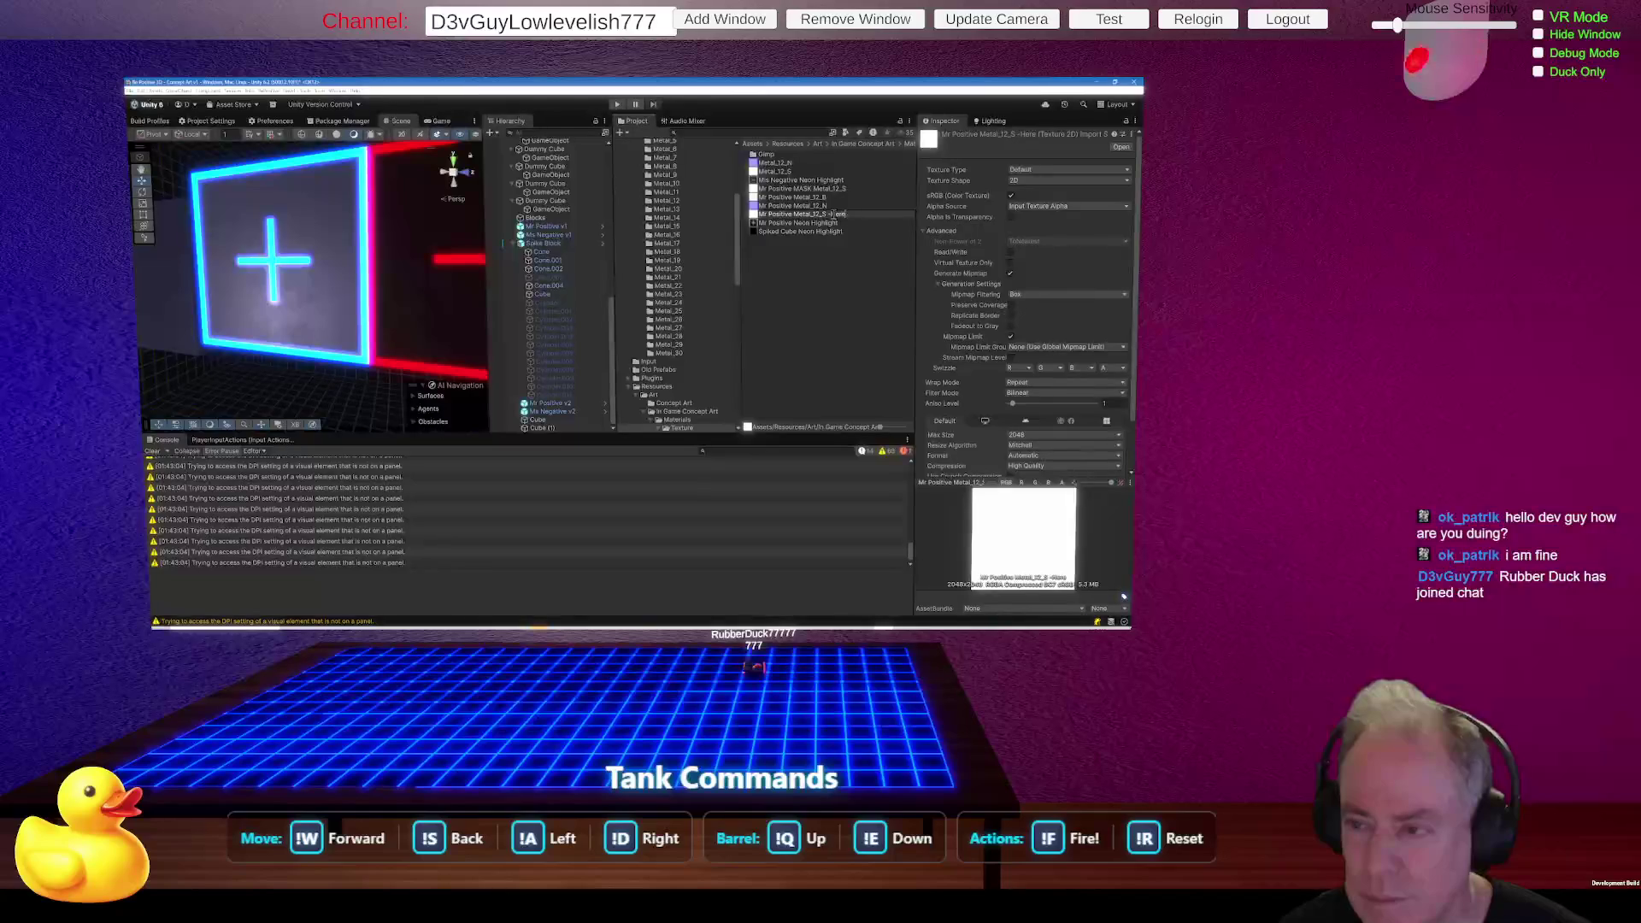
left_click(870, 261)
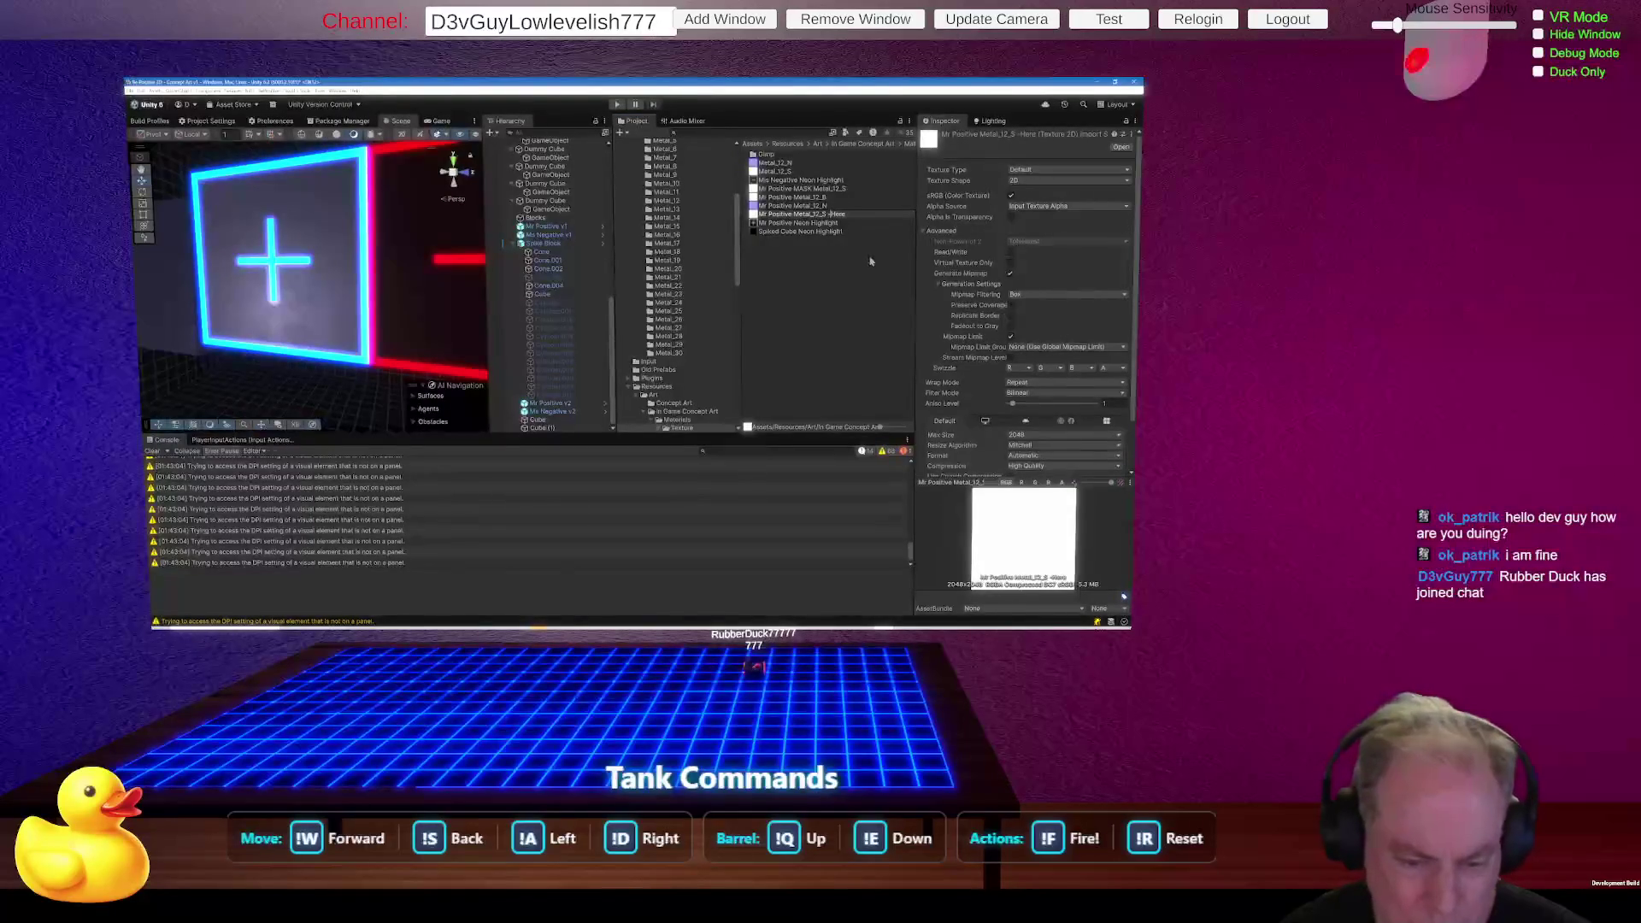
left_click(831, 215)
left_click(940, 289)
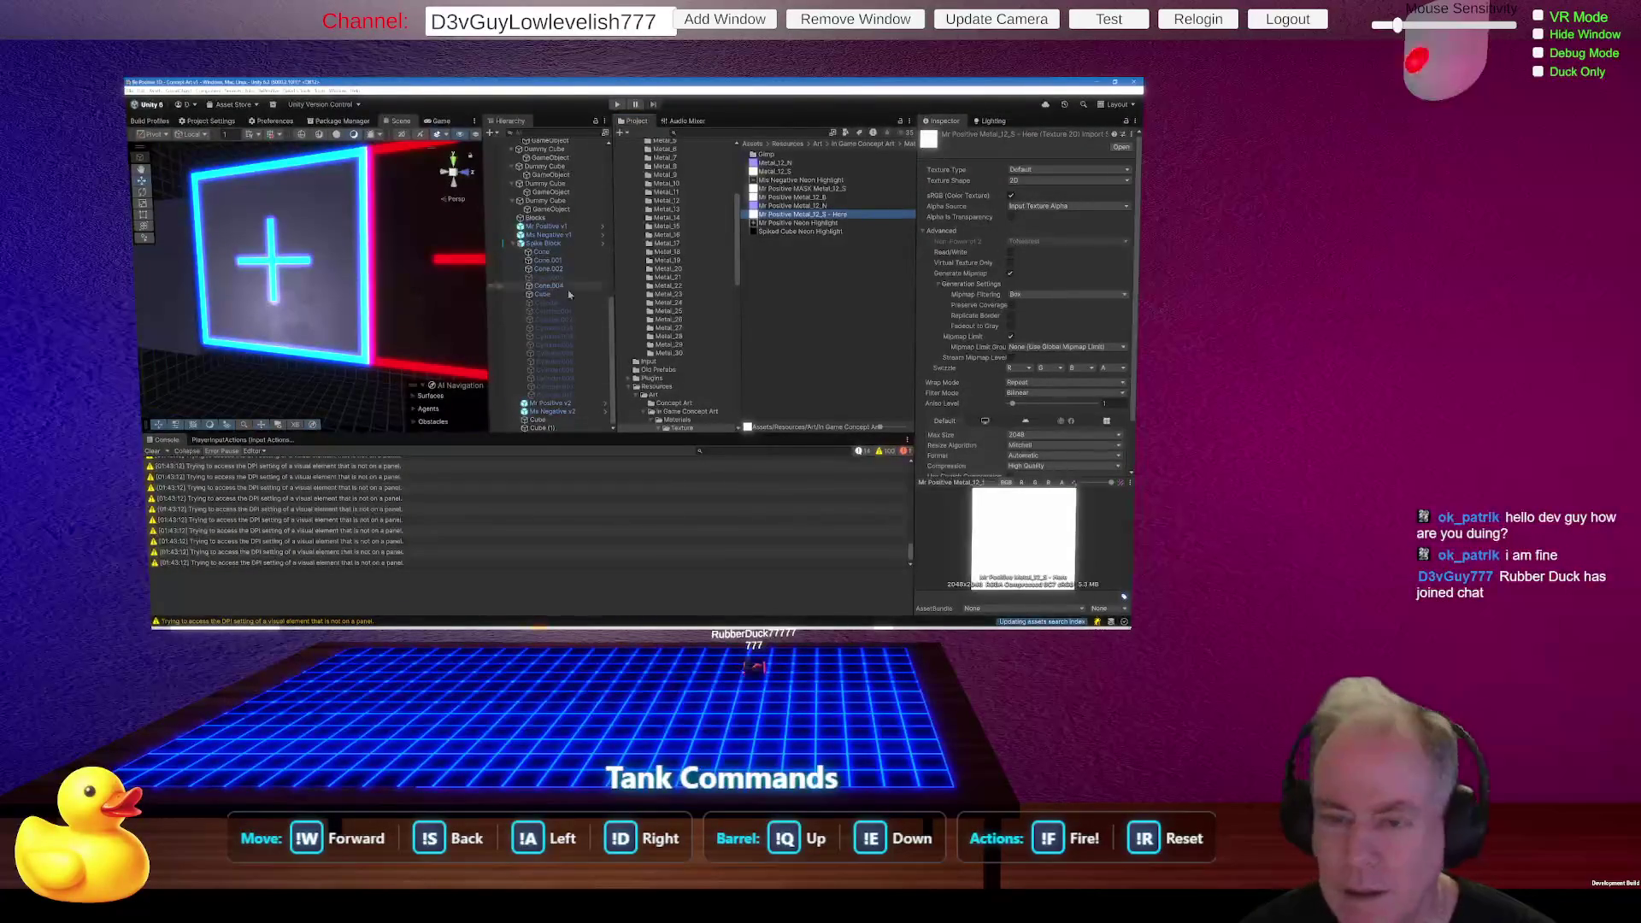
scroll(395, 305, "down", 5)
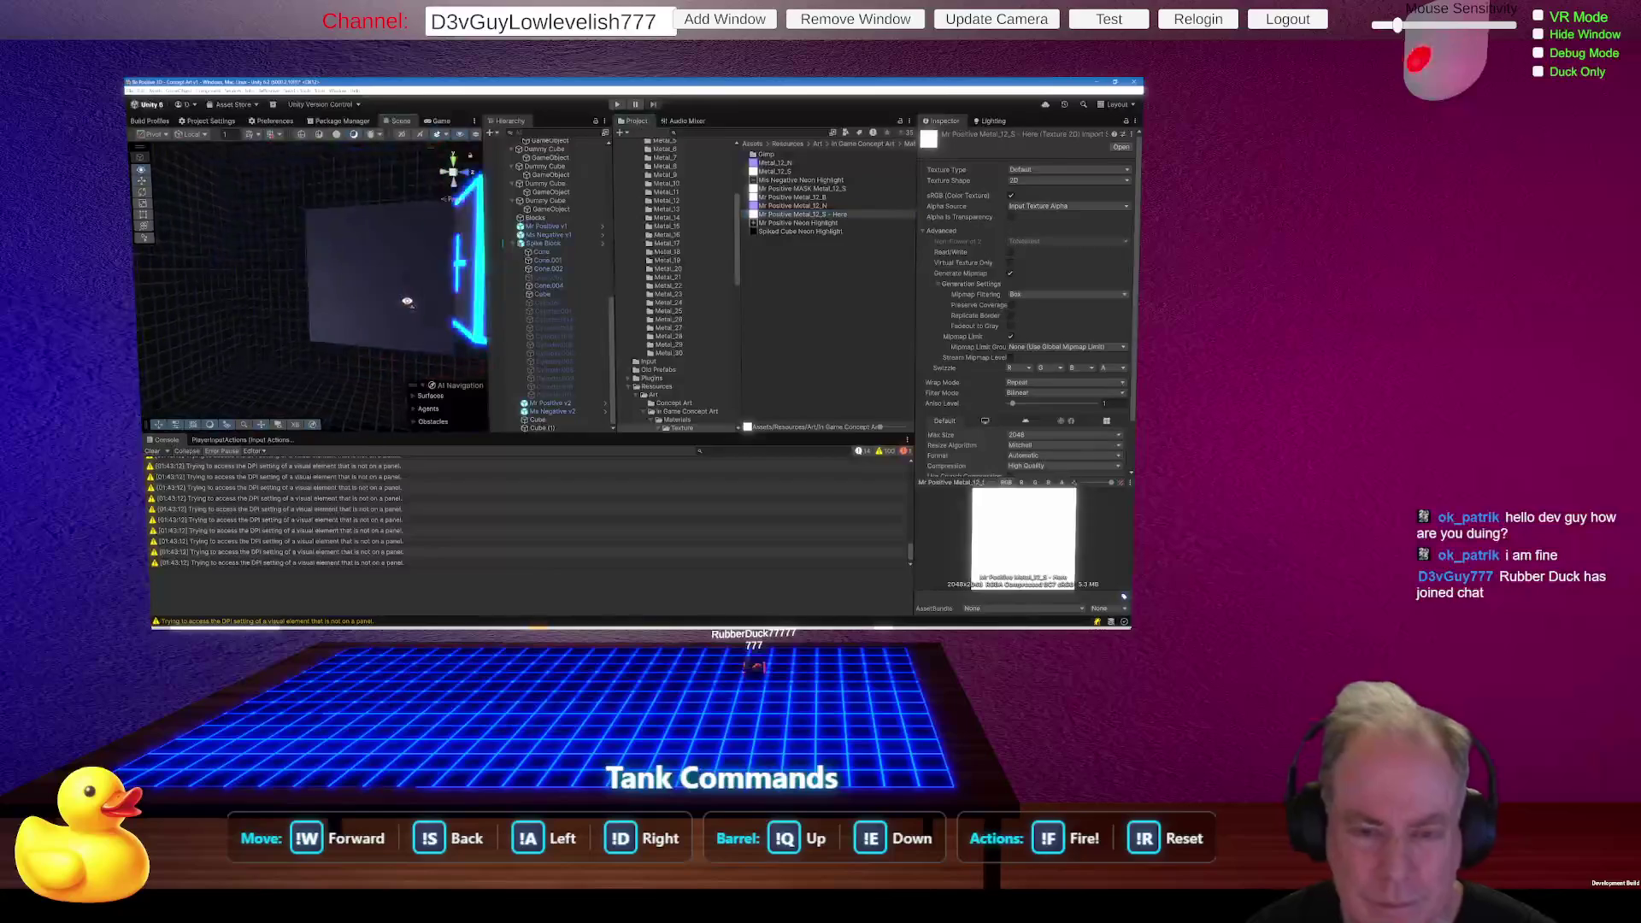
Ping the normal map texture and rename it to 'Mr Positive Metal_12_N - Here', then reselect the gray cube.
left_click(418, 303)
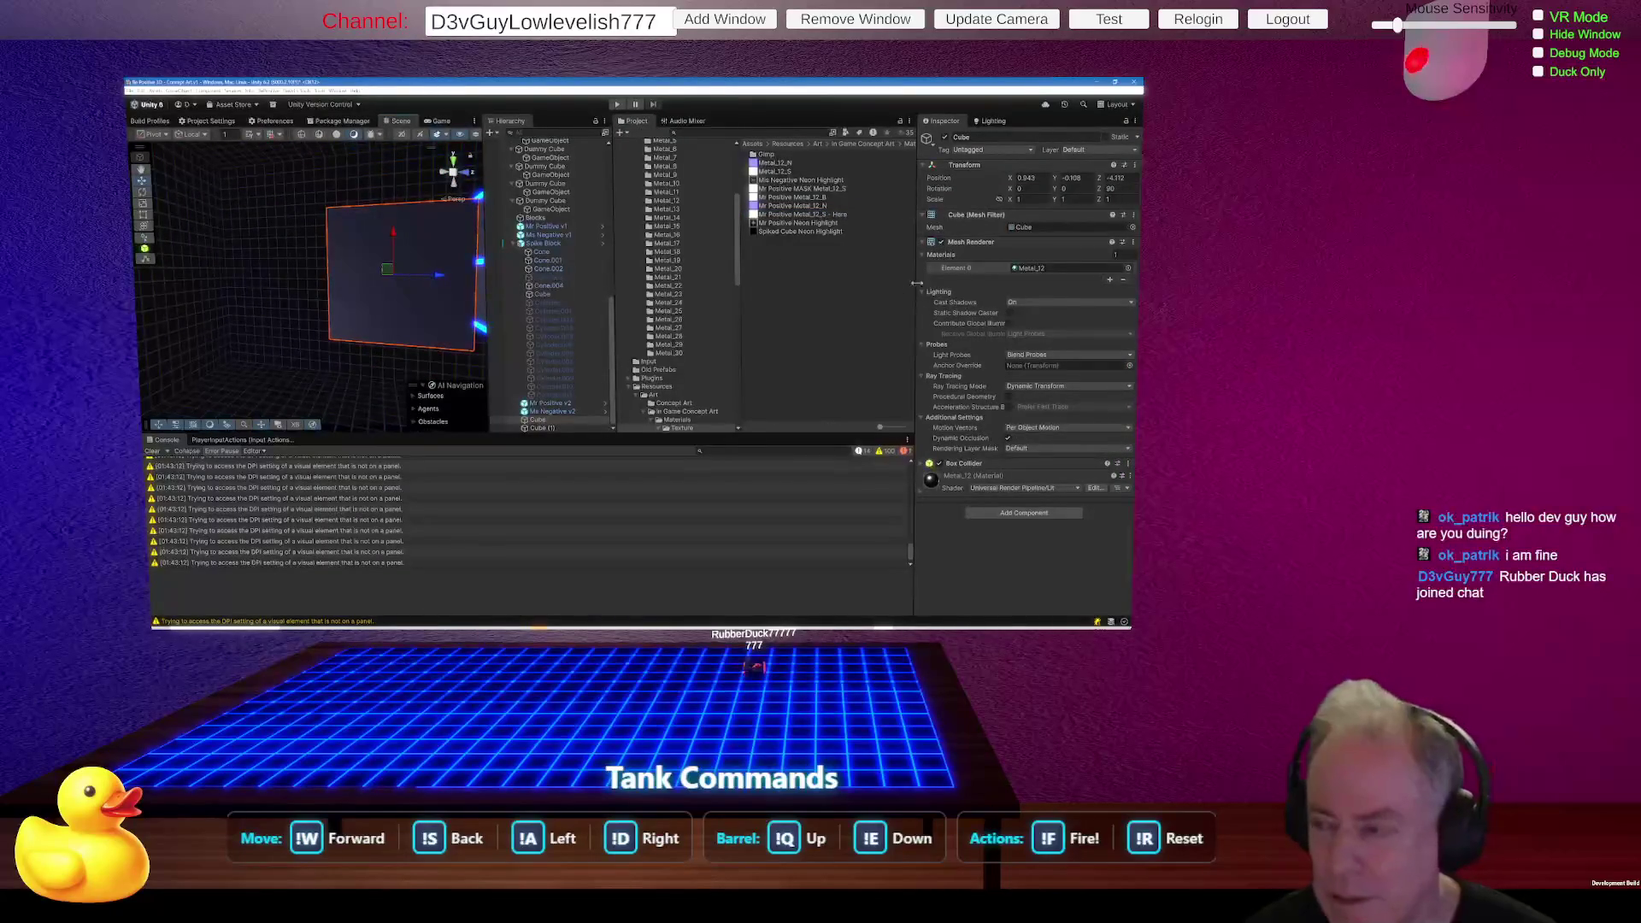
left_click(1031, 268)
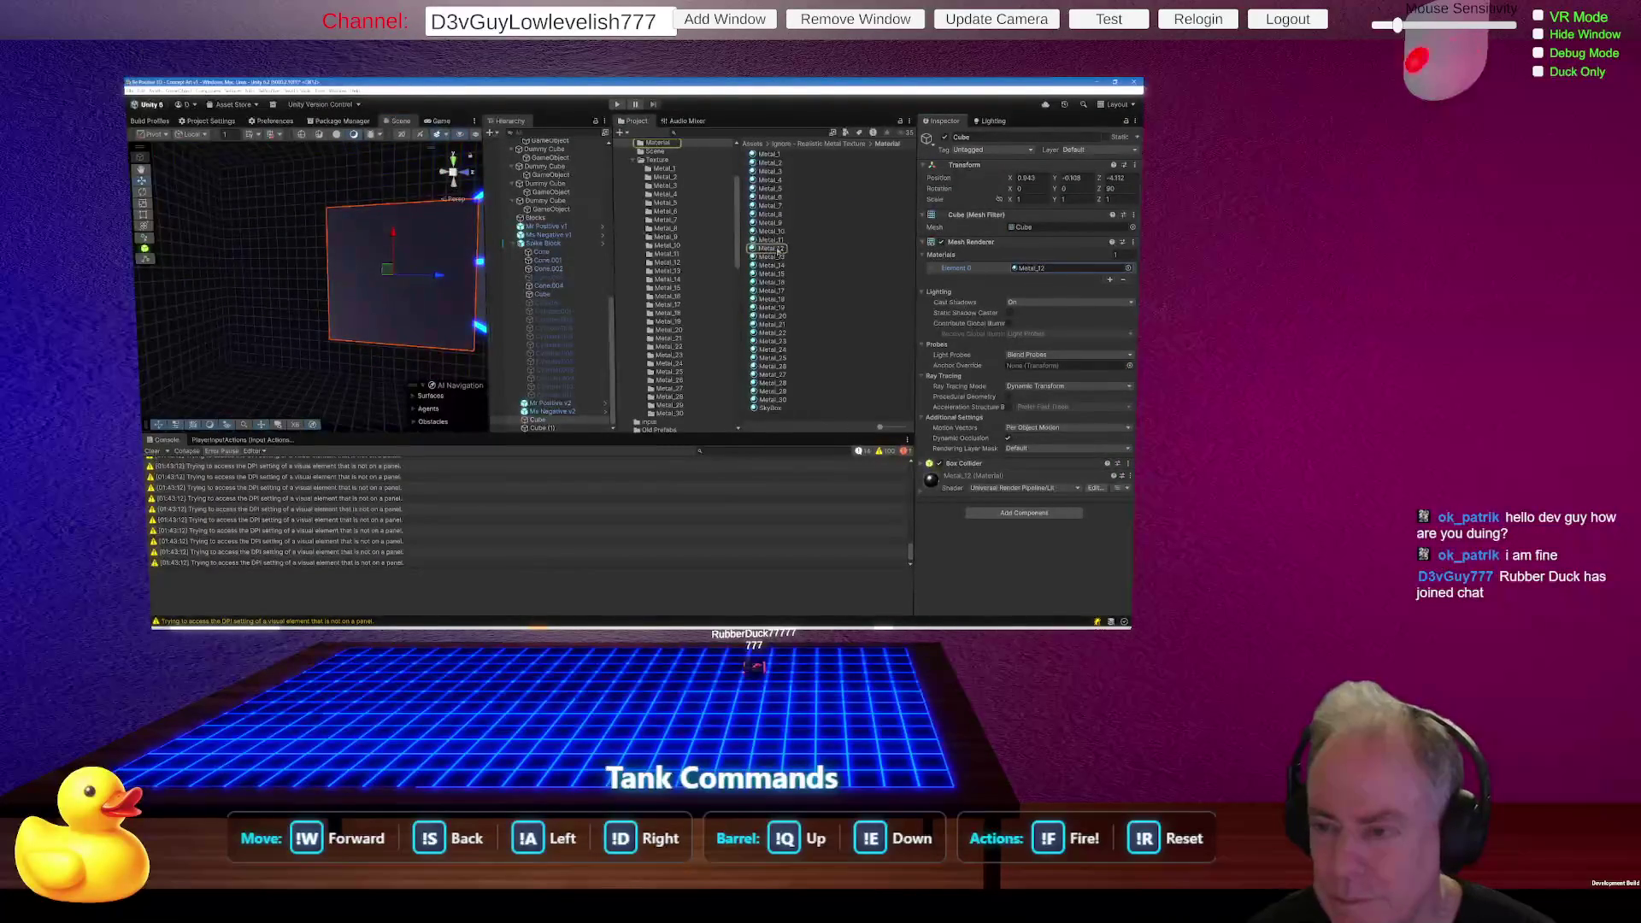
left_click(903, 248)
left_click(942, 261)
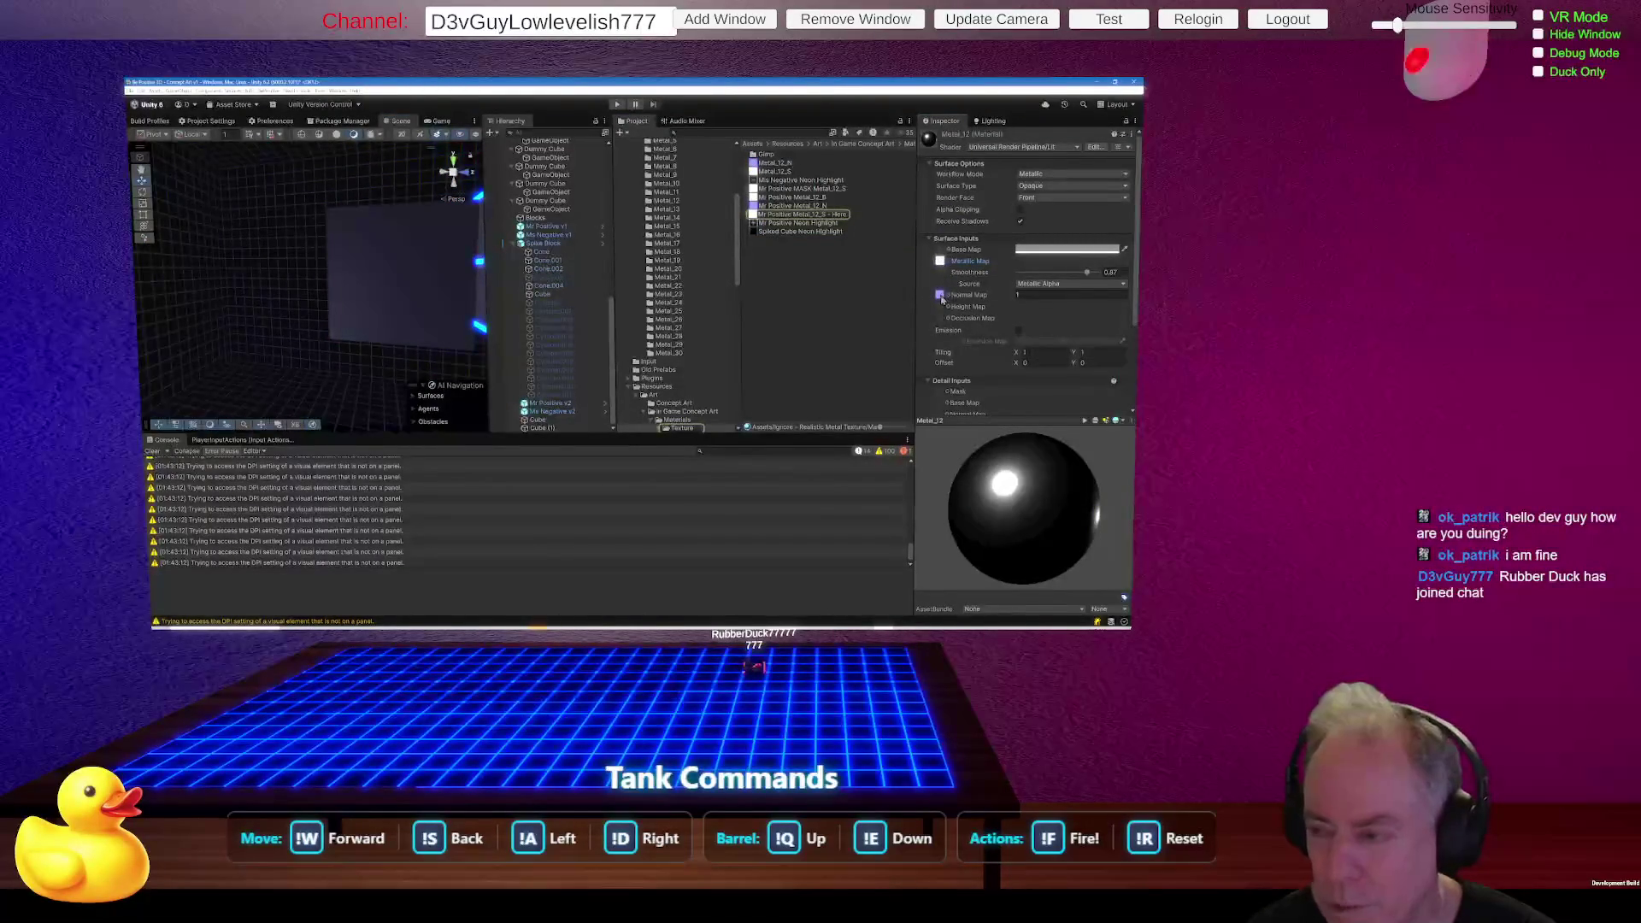
left_click(941, 296)
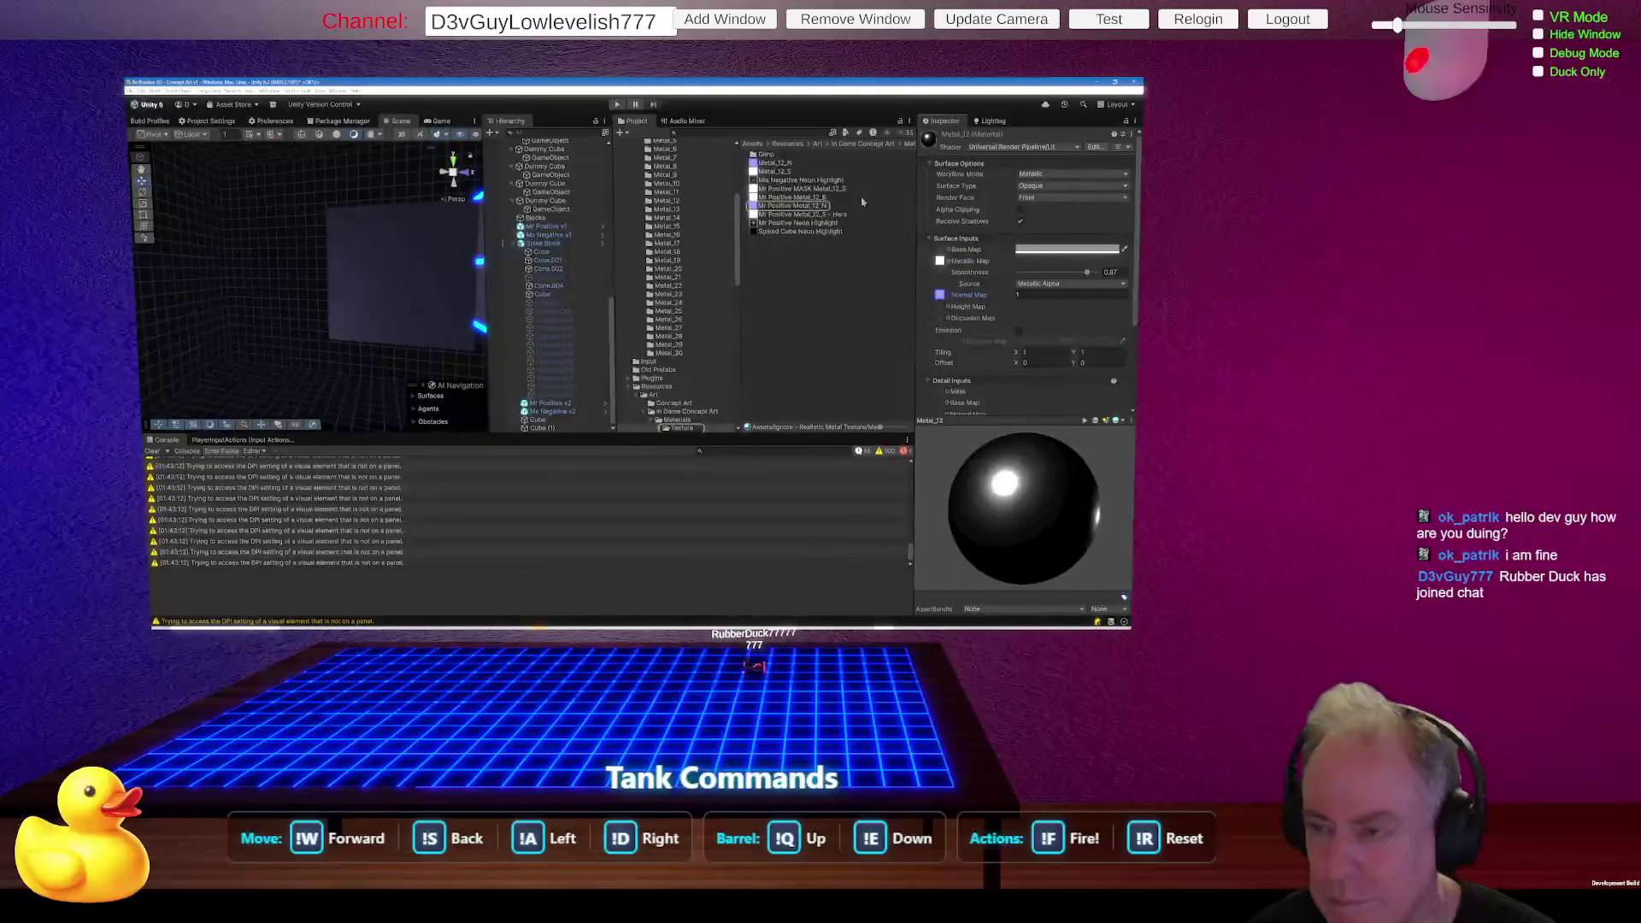
left_click(823, 208)
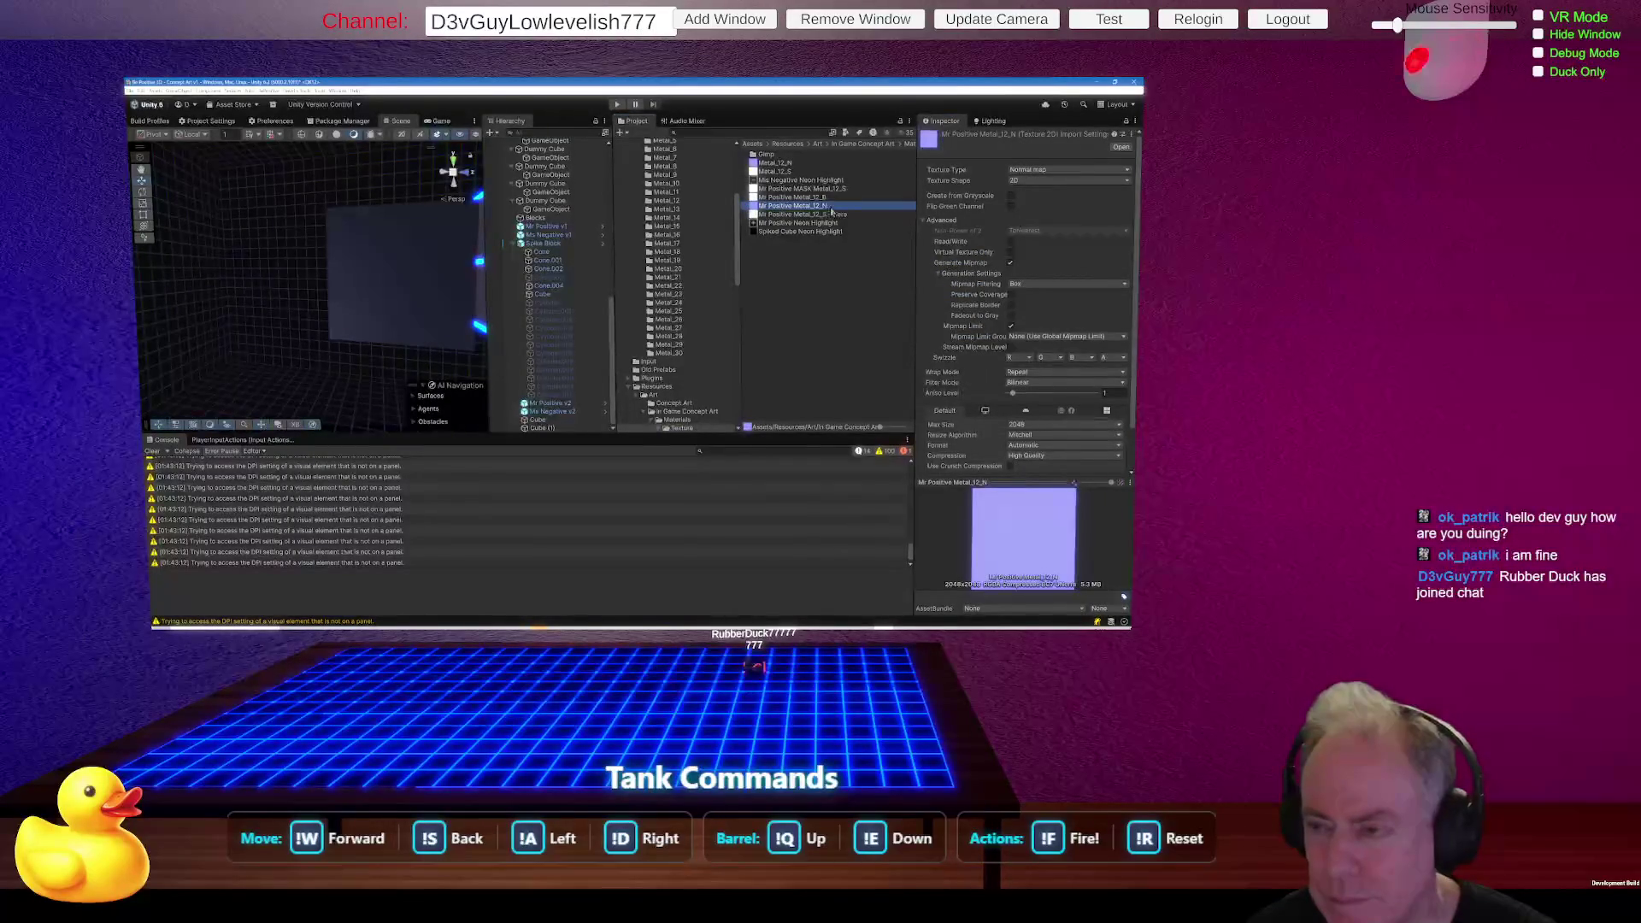
left_click(828, 208)
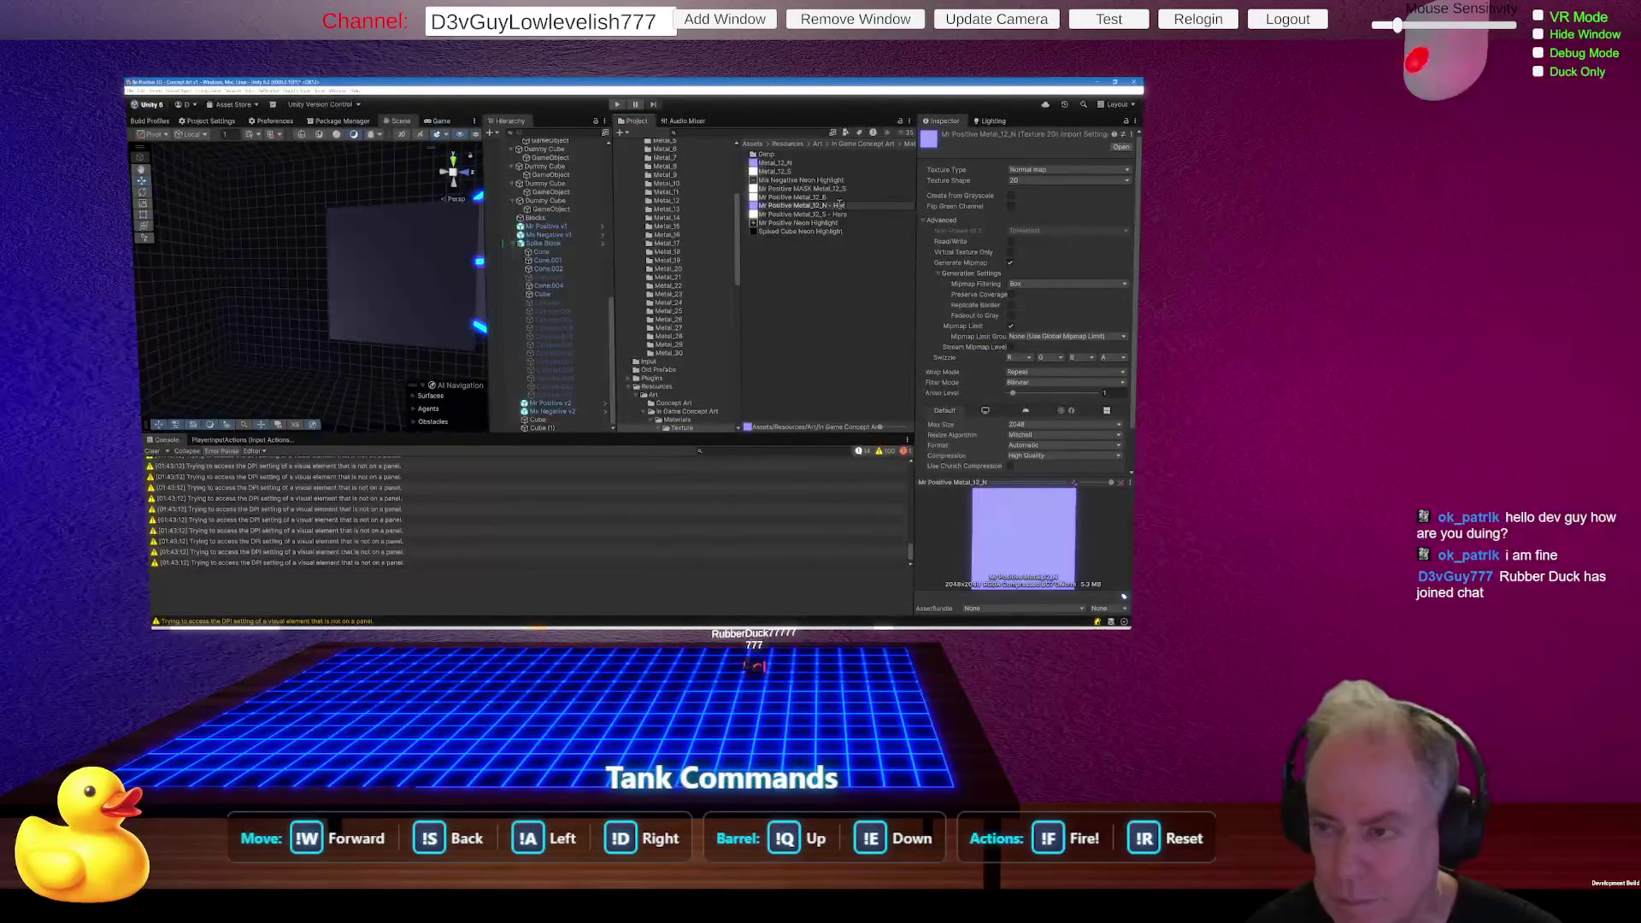
key("Return")
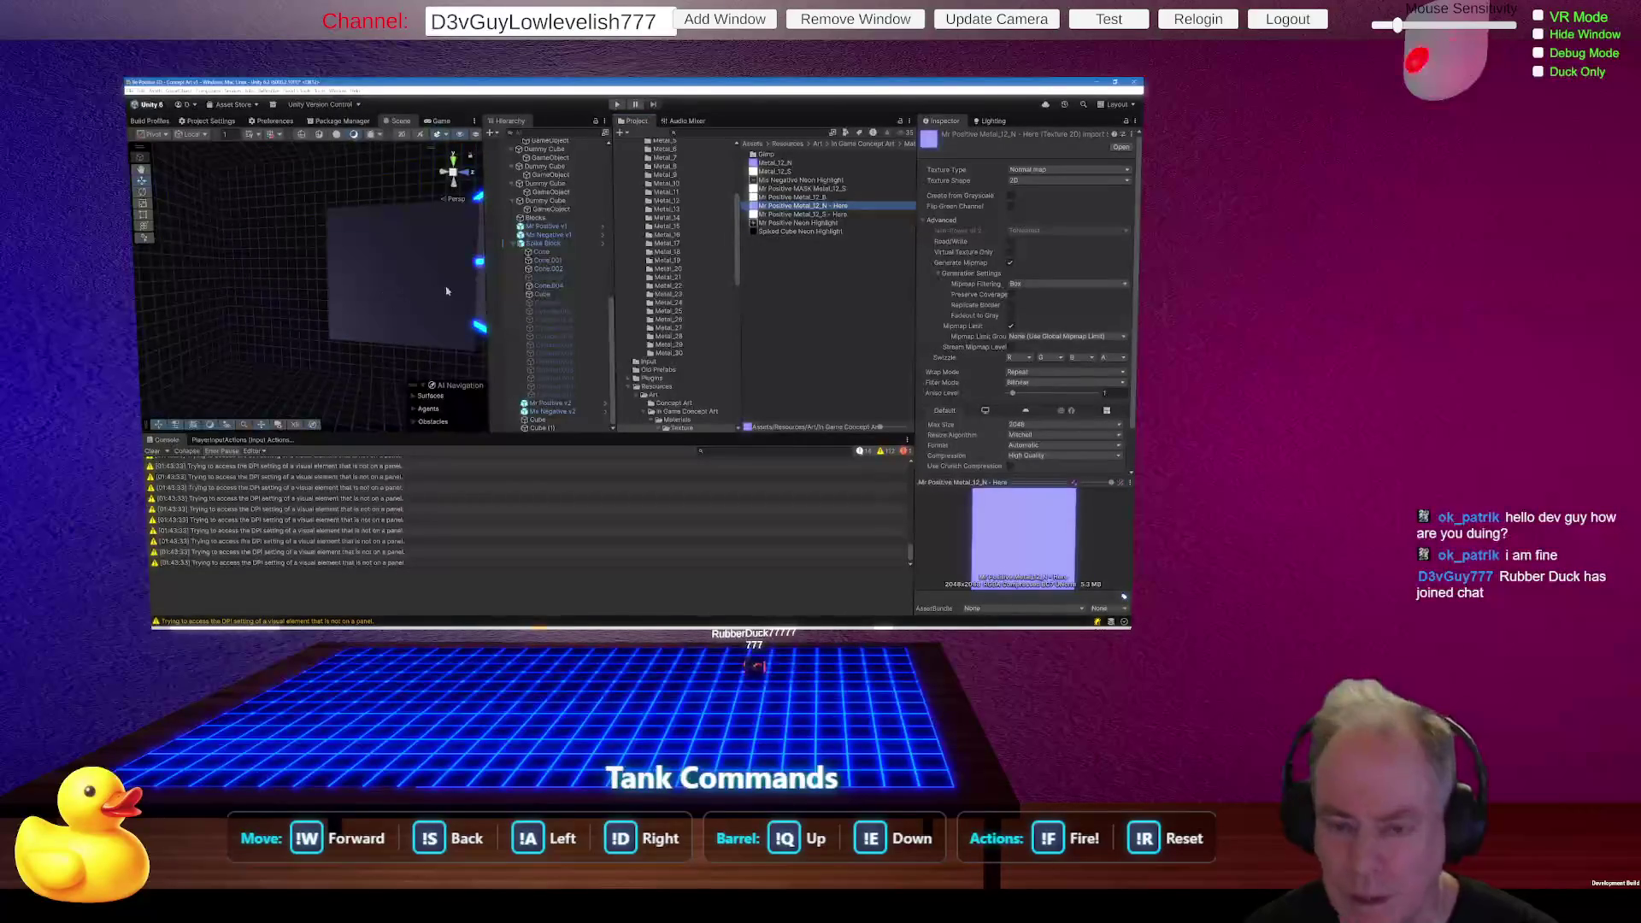
mouse_move(419, 295)
left_mouse_down()
mouse_move(398, 286)
mouse_move(444, 324)
left_mouse_up()
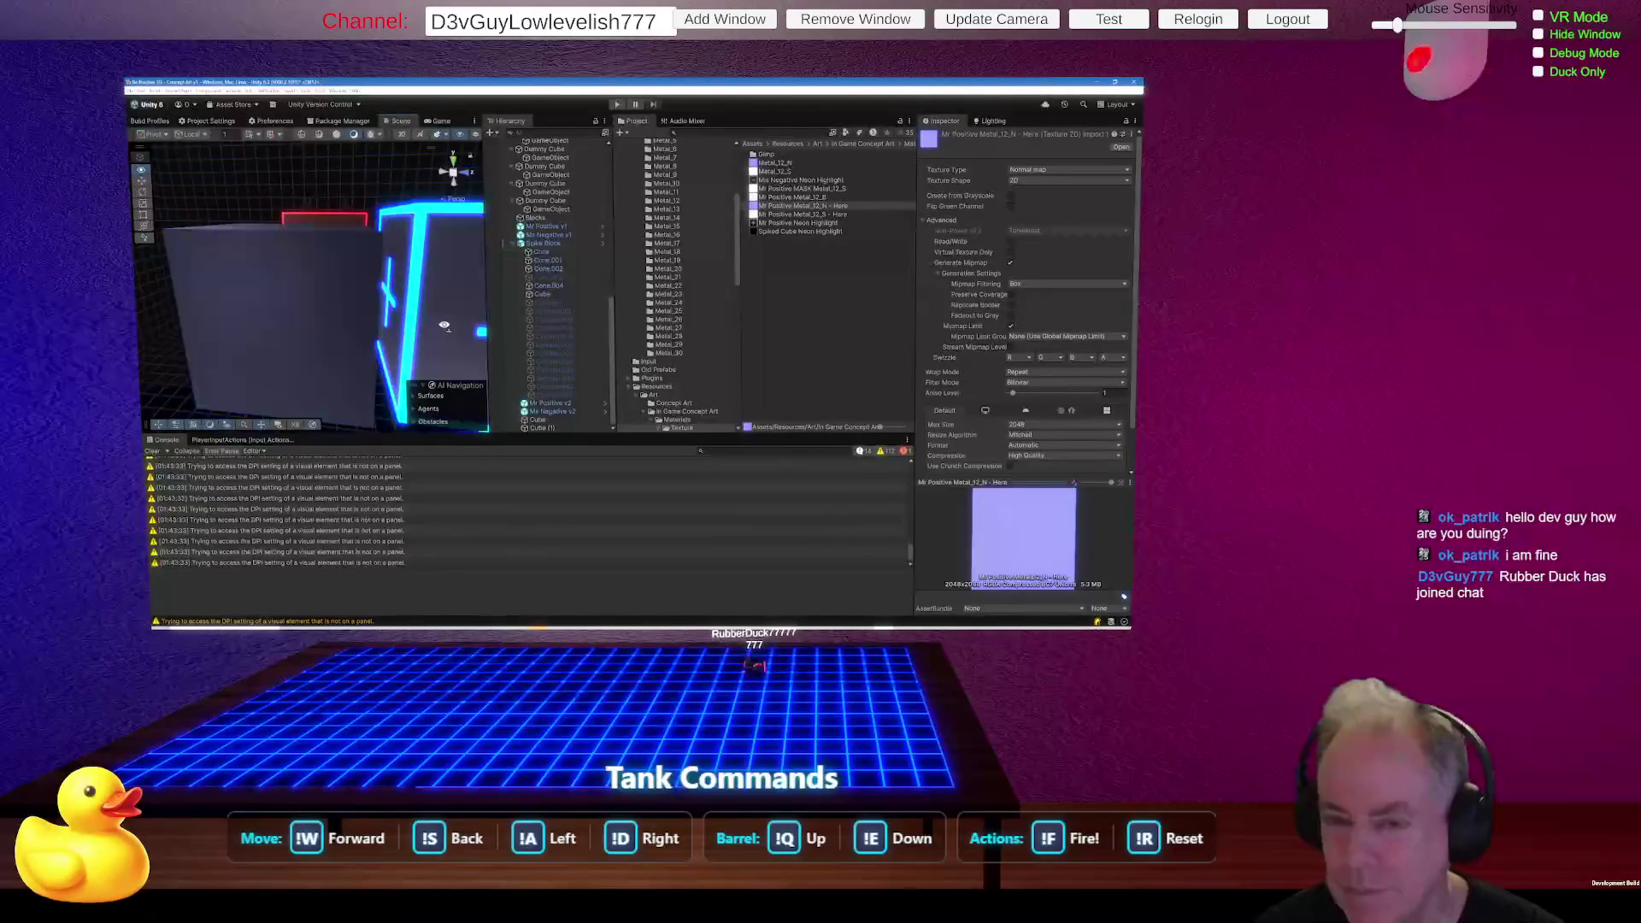
left_click(333, 350)
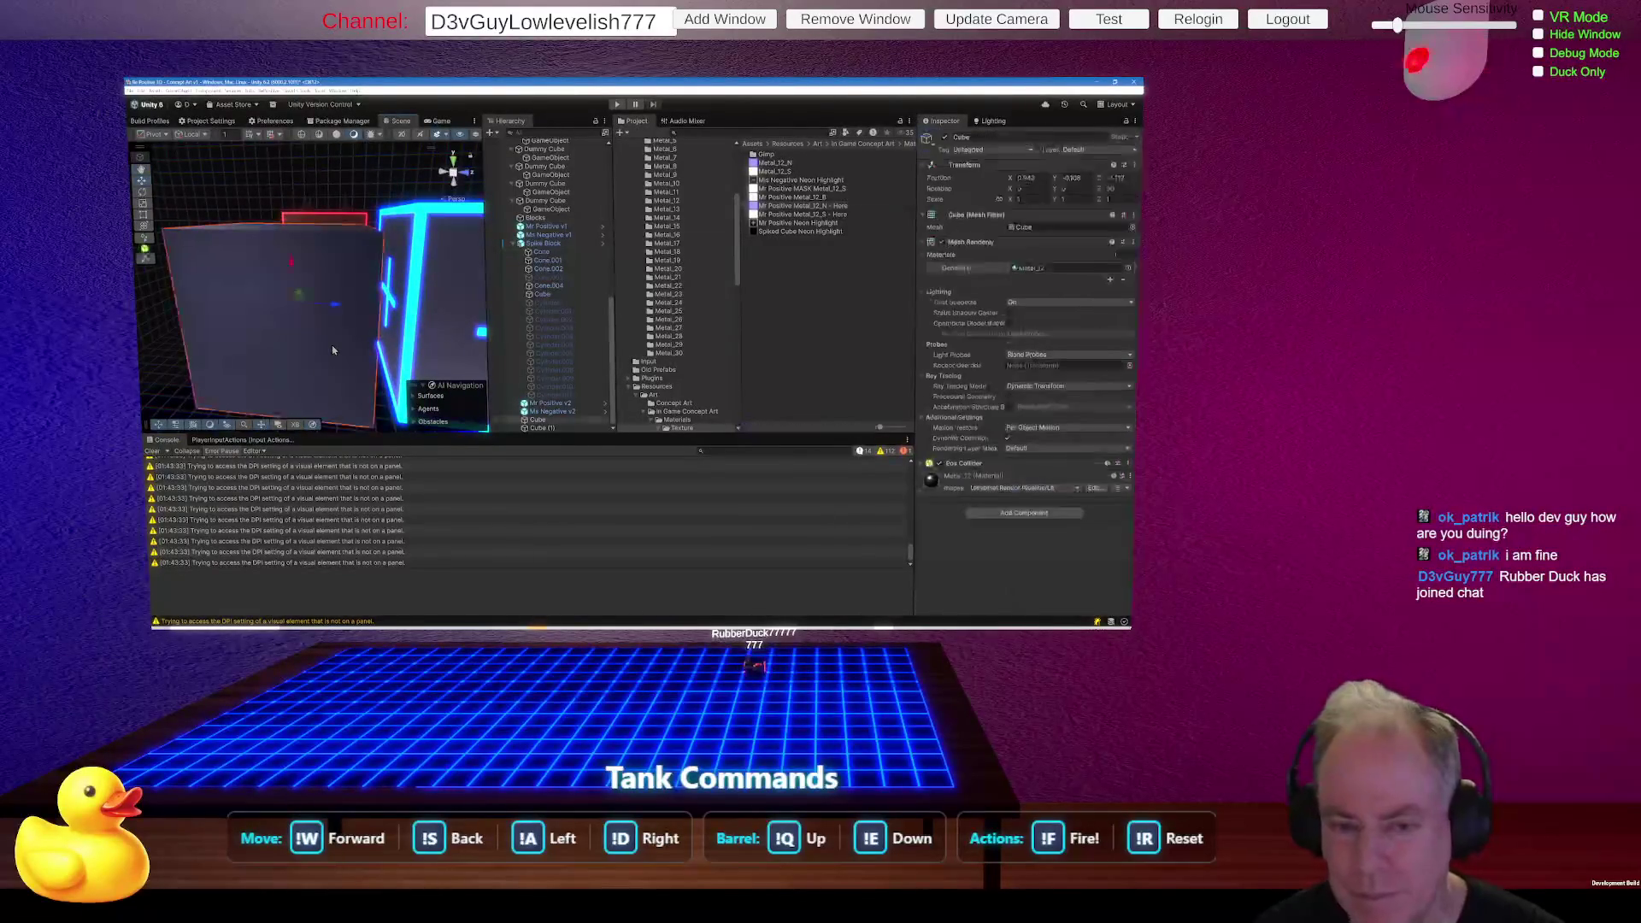
Set the Metal_12 material's Base Map colour to pure white.
left_click(1034, 267)
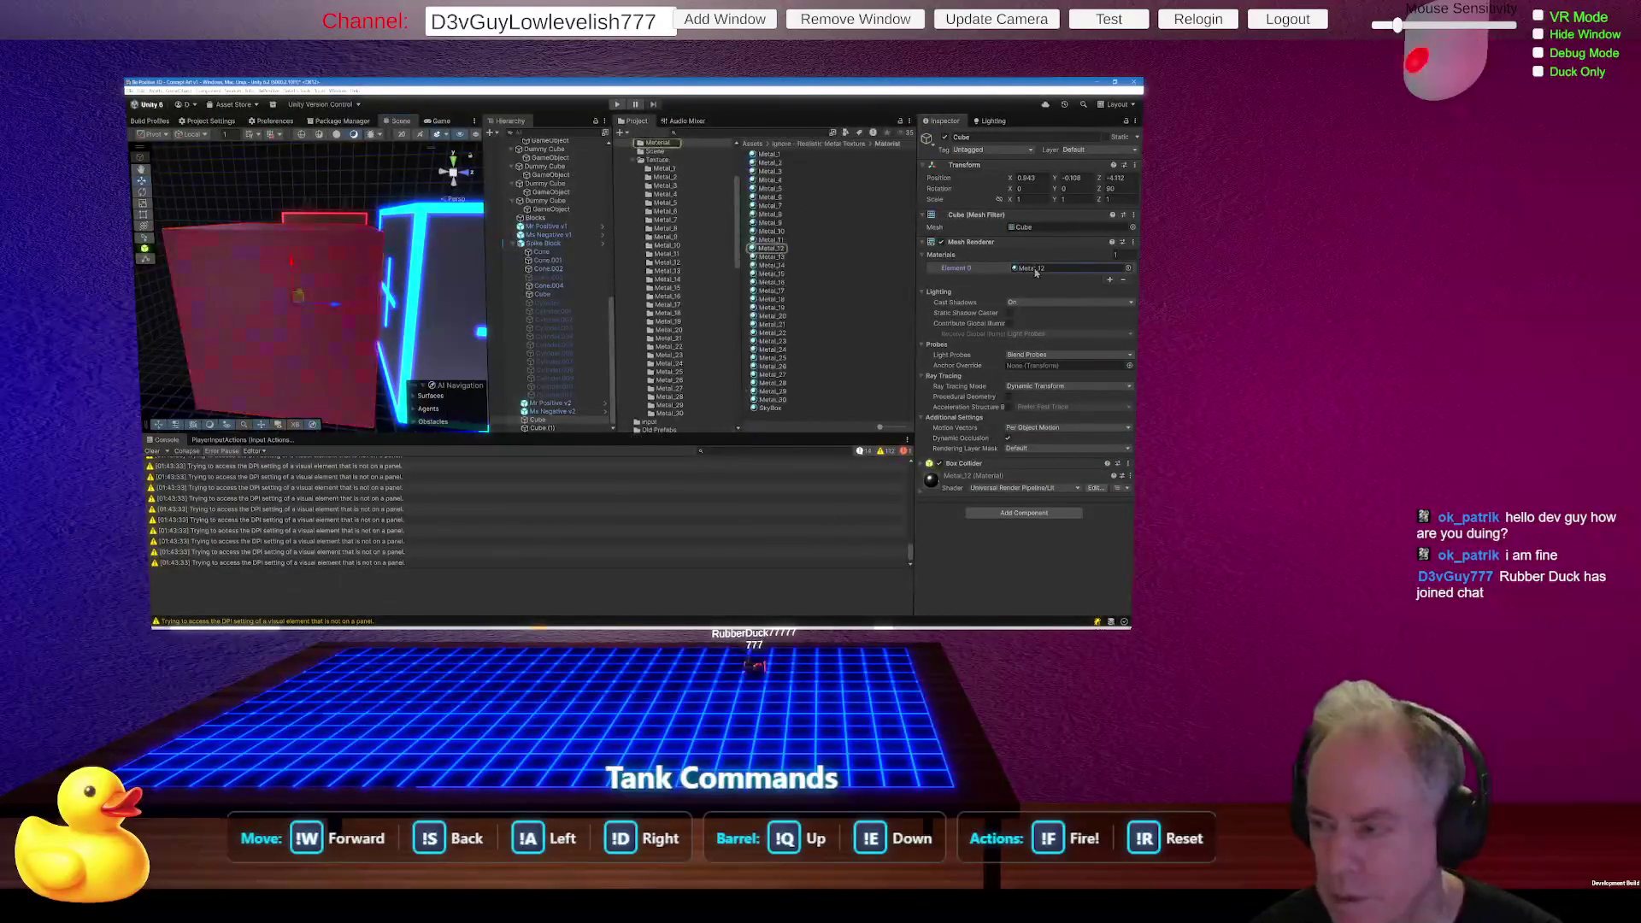
left_click(840, 250)
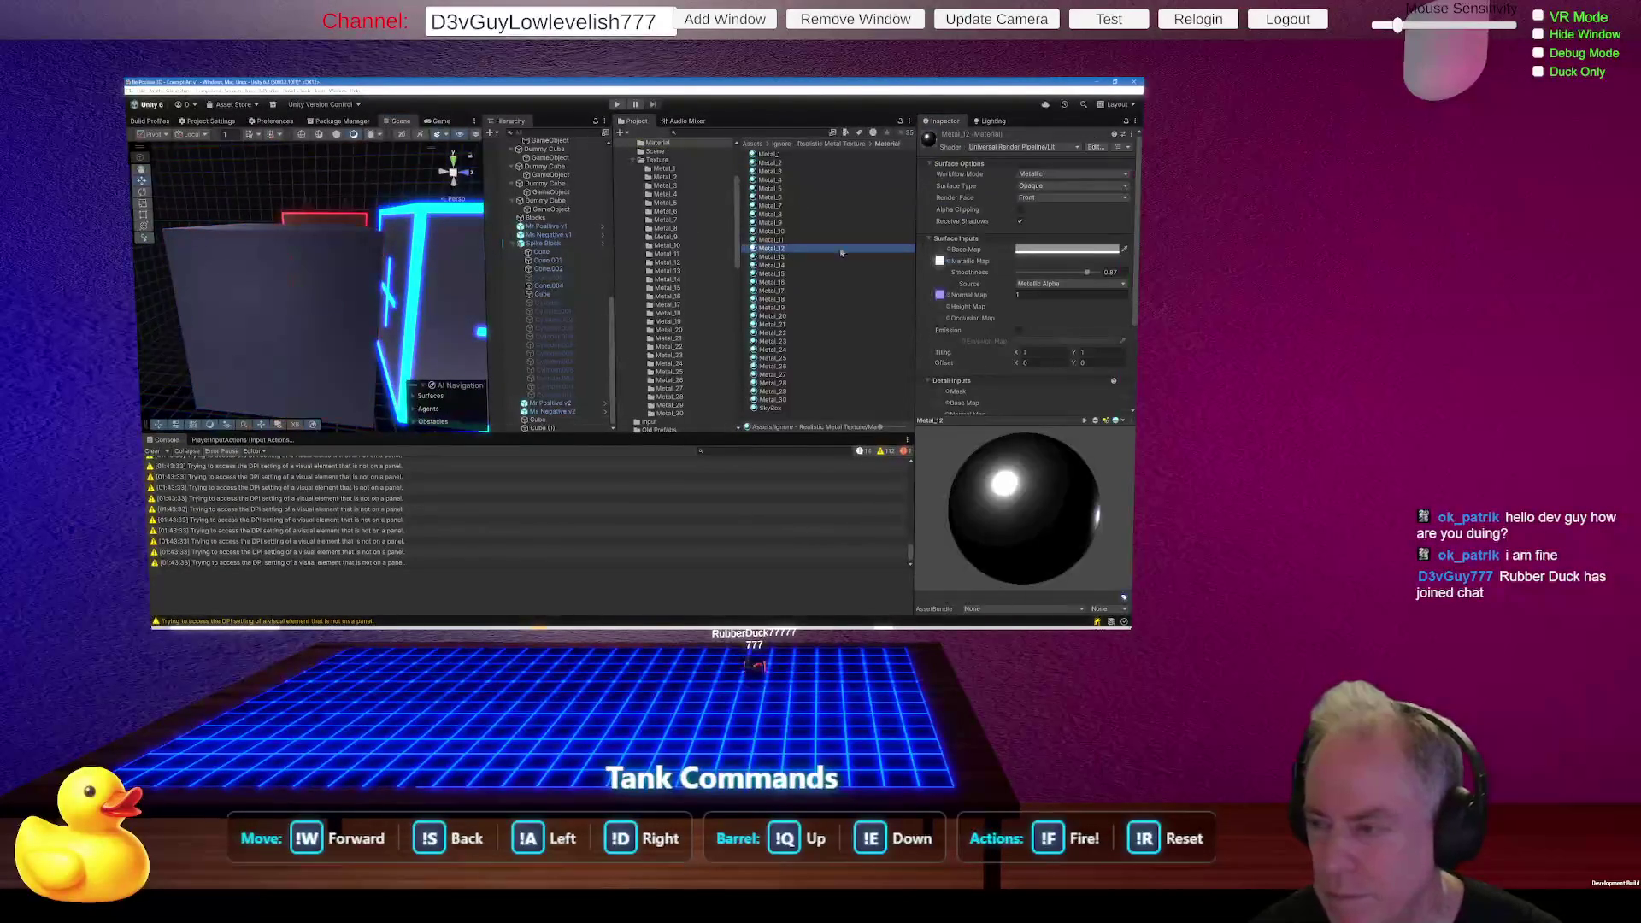
left_click(1072, 253)
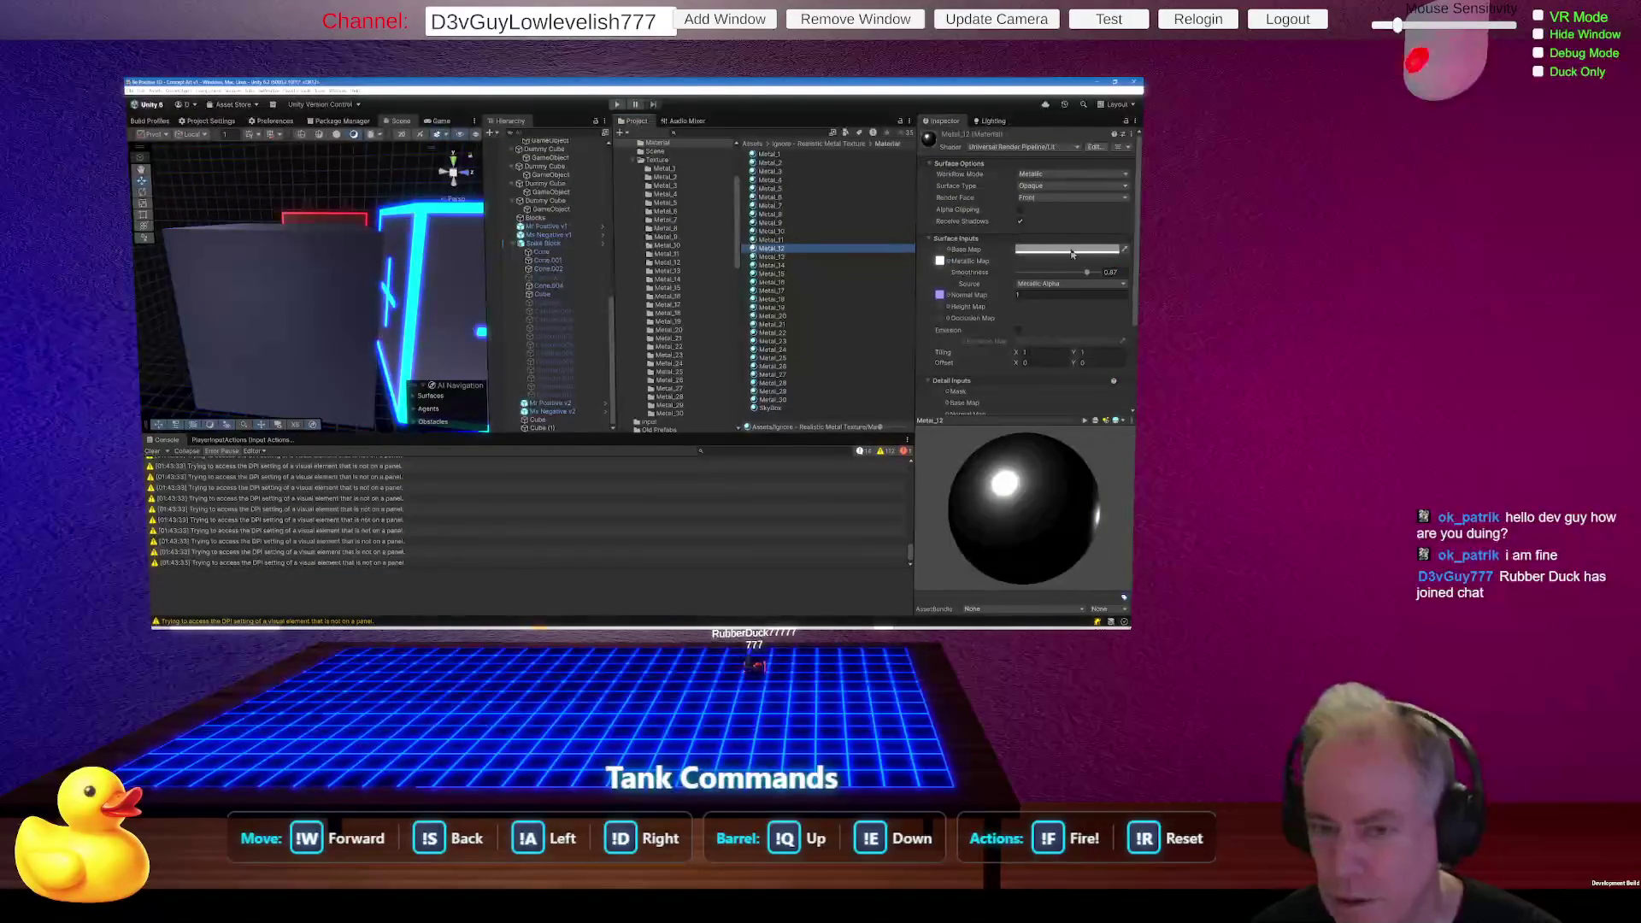
left_click(601, 205)
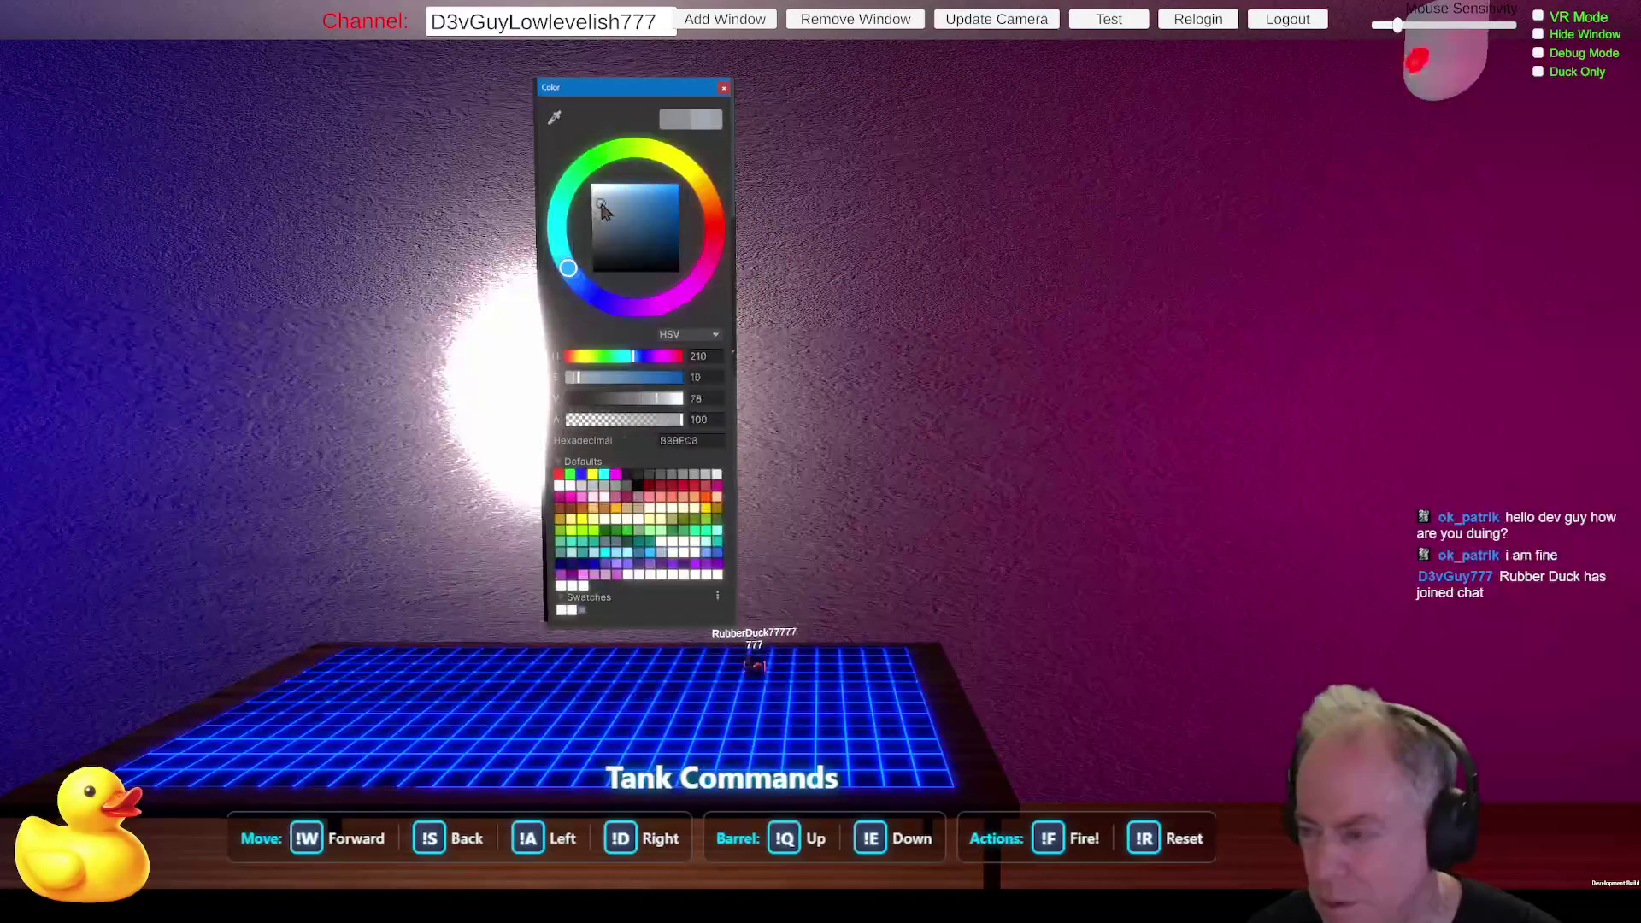
left_click_drag(601, 205, 594, 185)
left_click(302, 352)
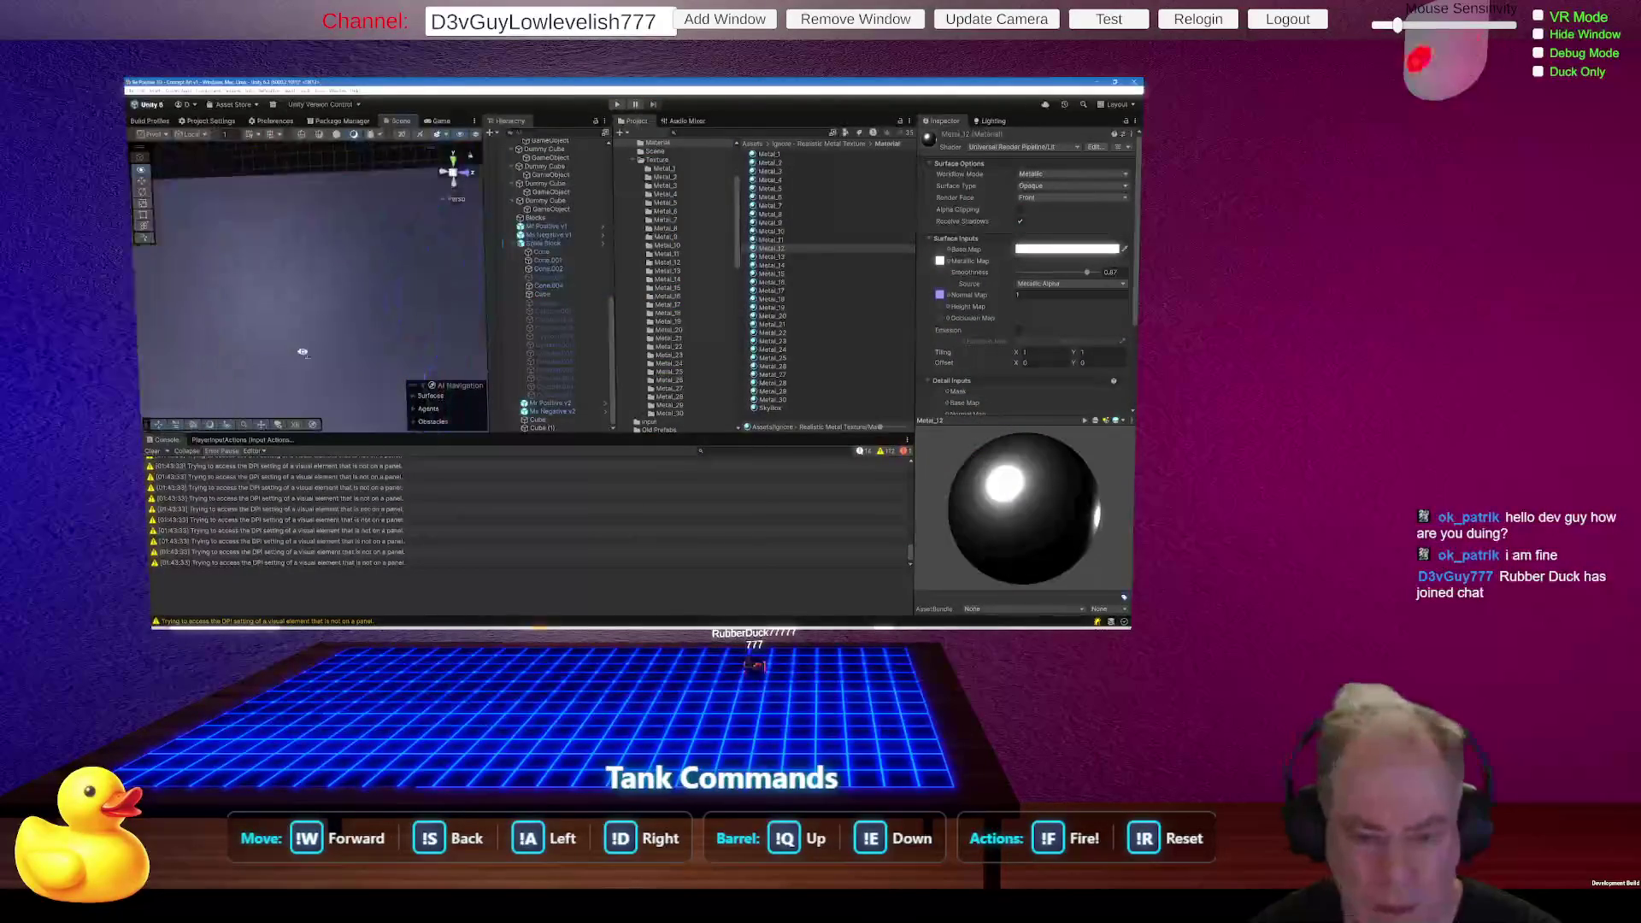
Open the cyan cube's Mr Positive v1 material, ping its metallic and normal maps, then reselect the gray cube.
left_click_drag(314, 359, 350, 339)
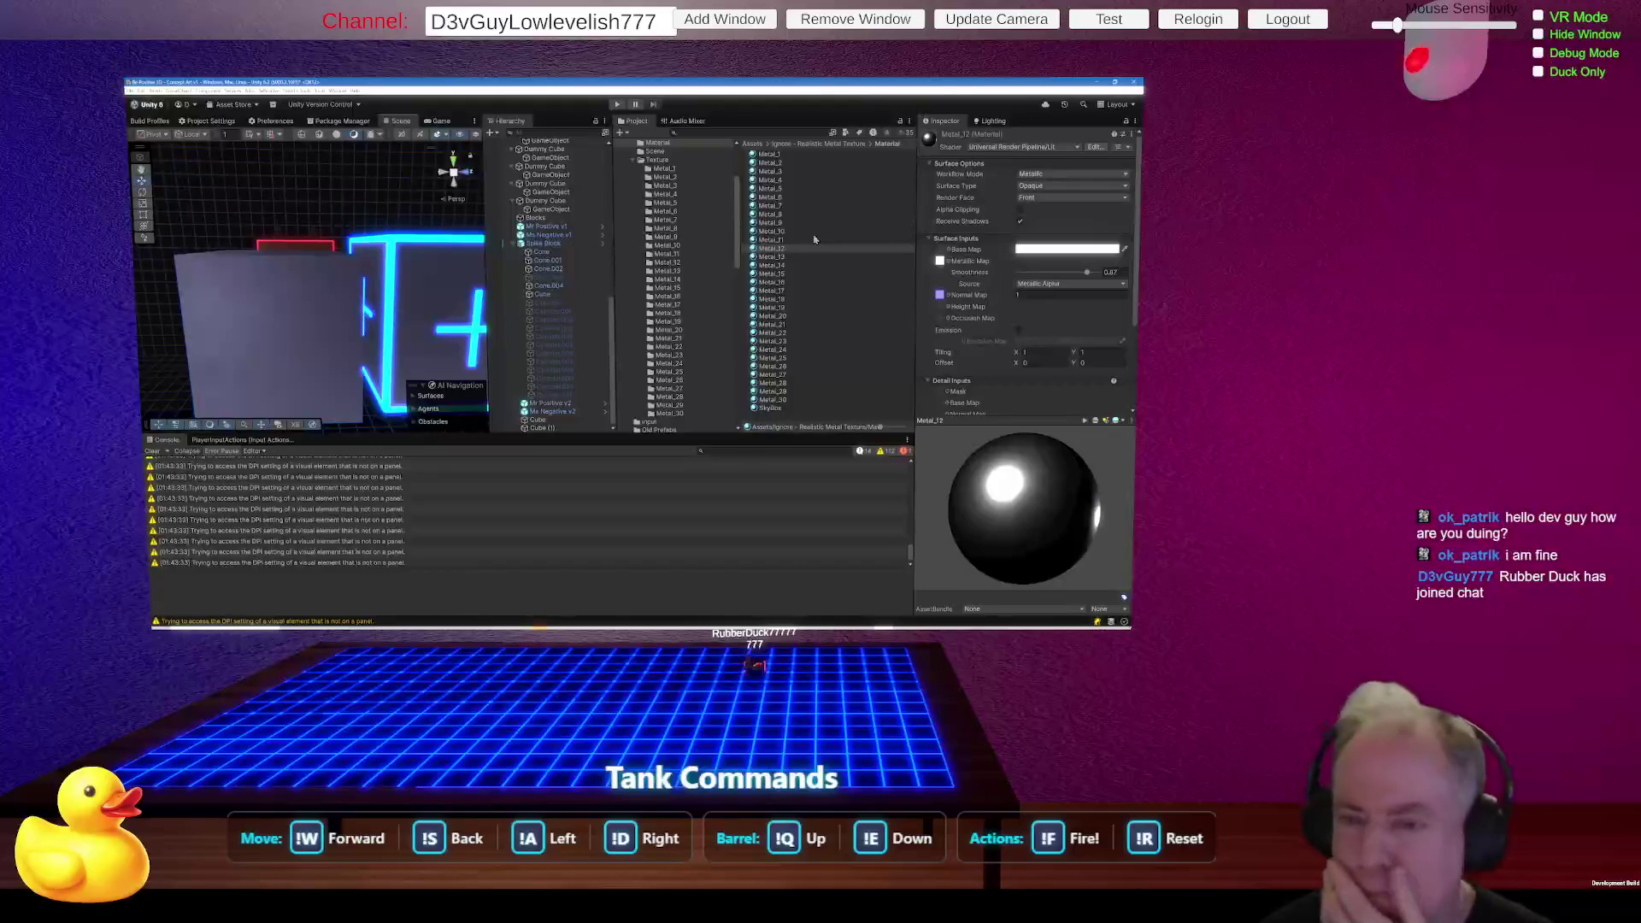
left_click(442, 306)
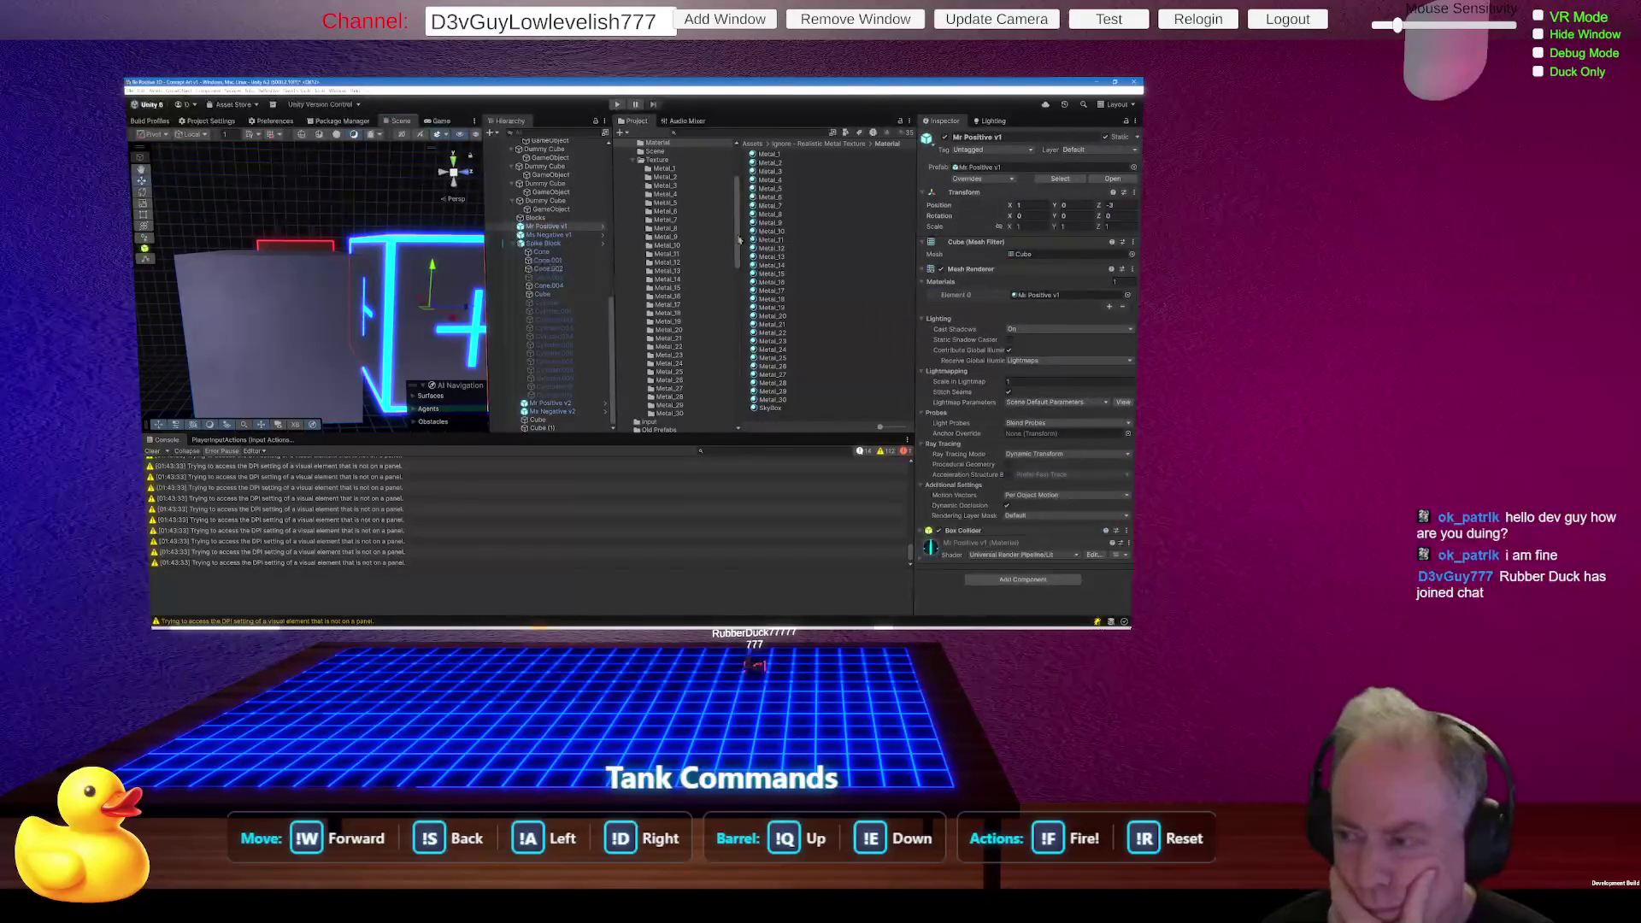
left_click(1043, 295)
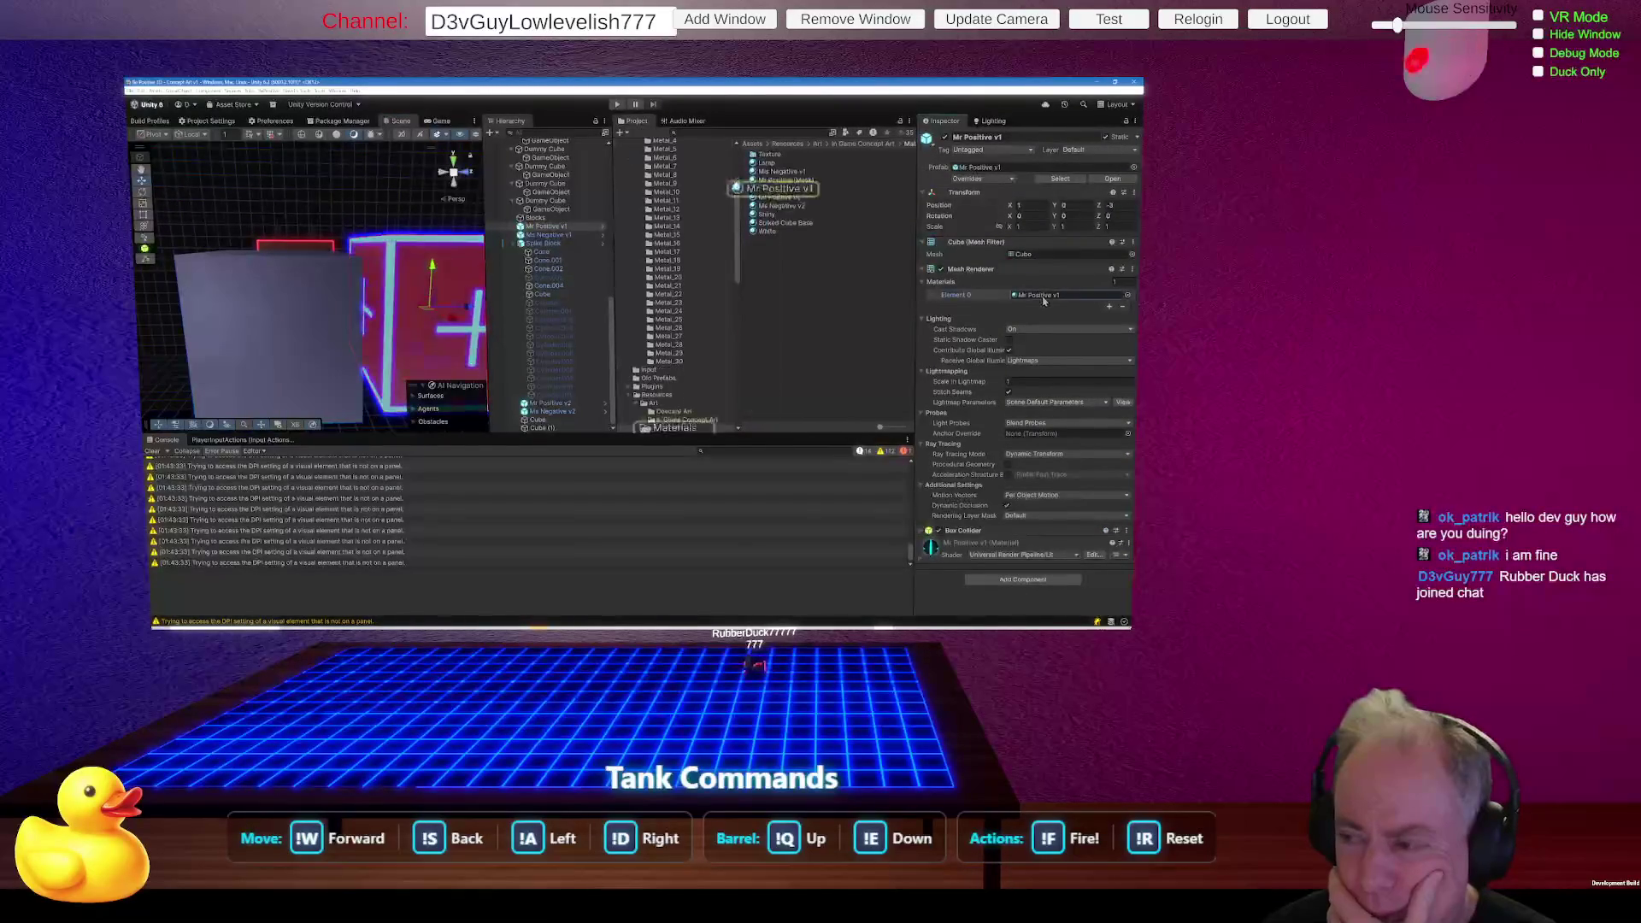
left_click(775, 190)
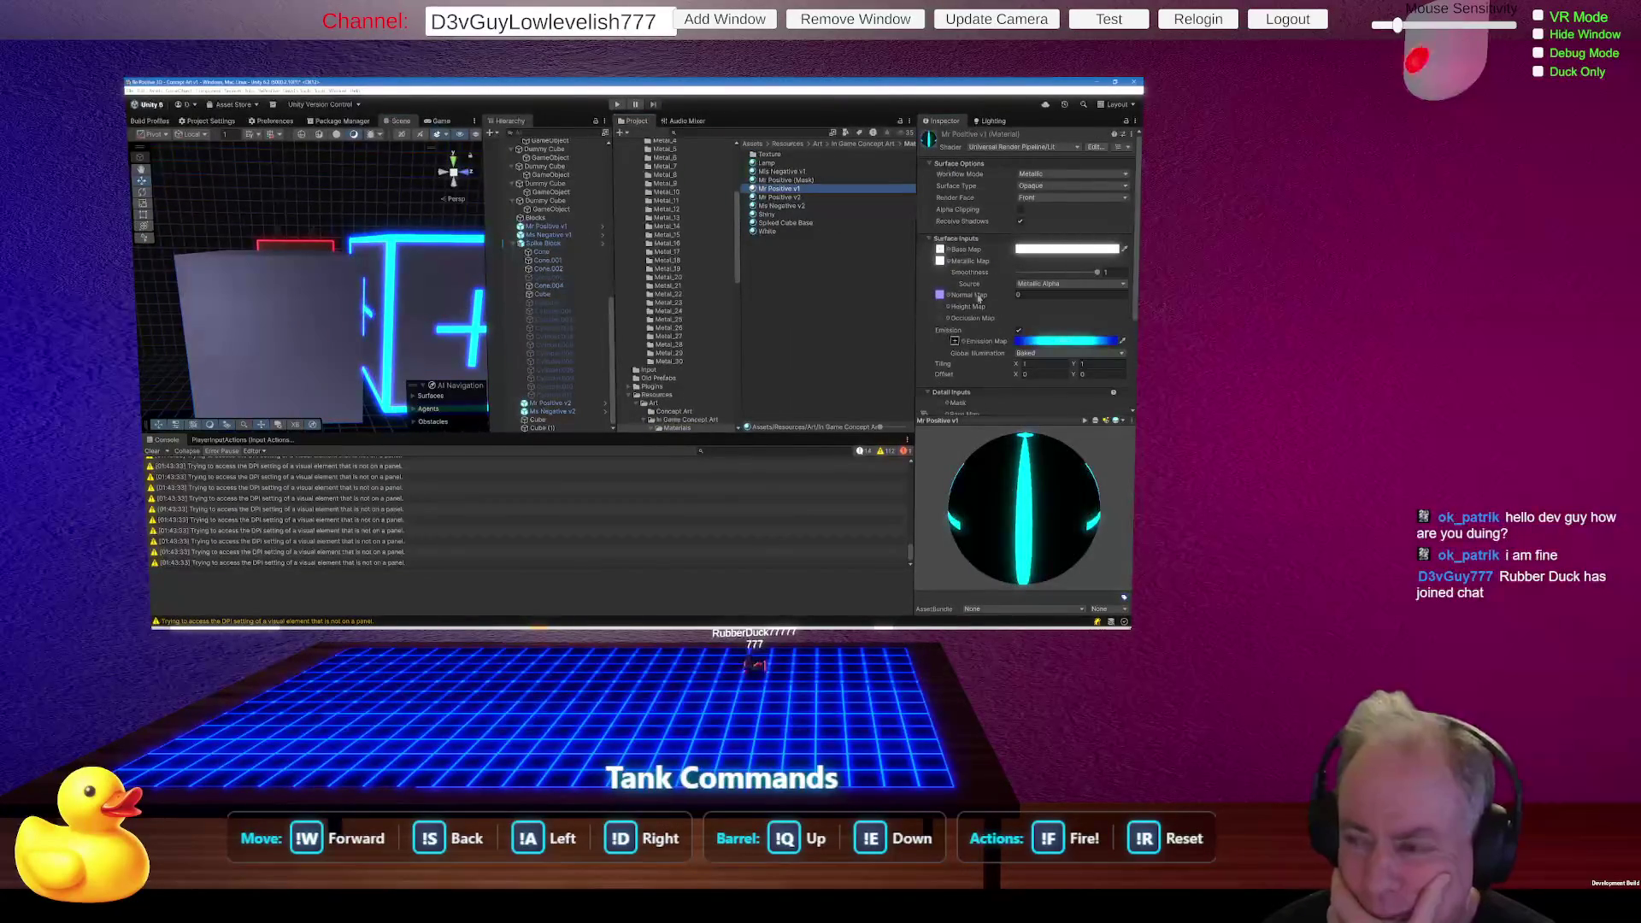
left_click(940, 261)
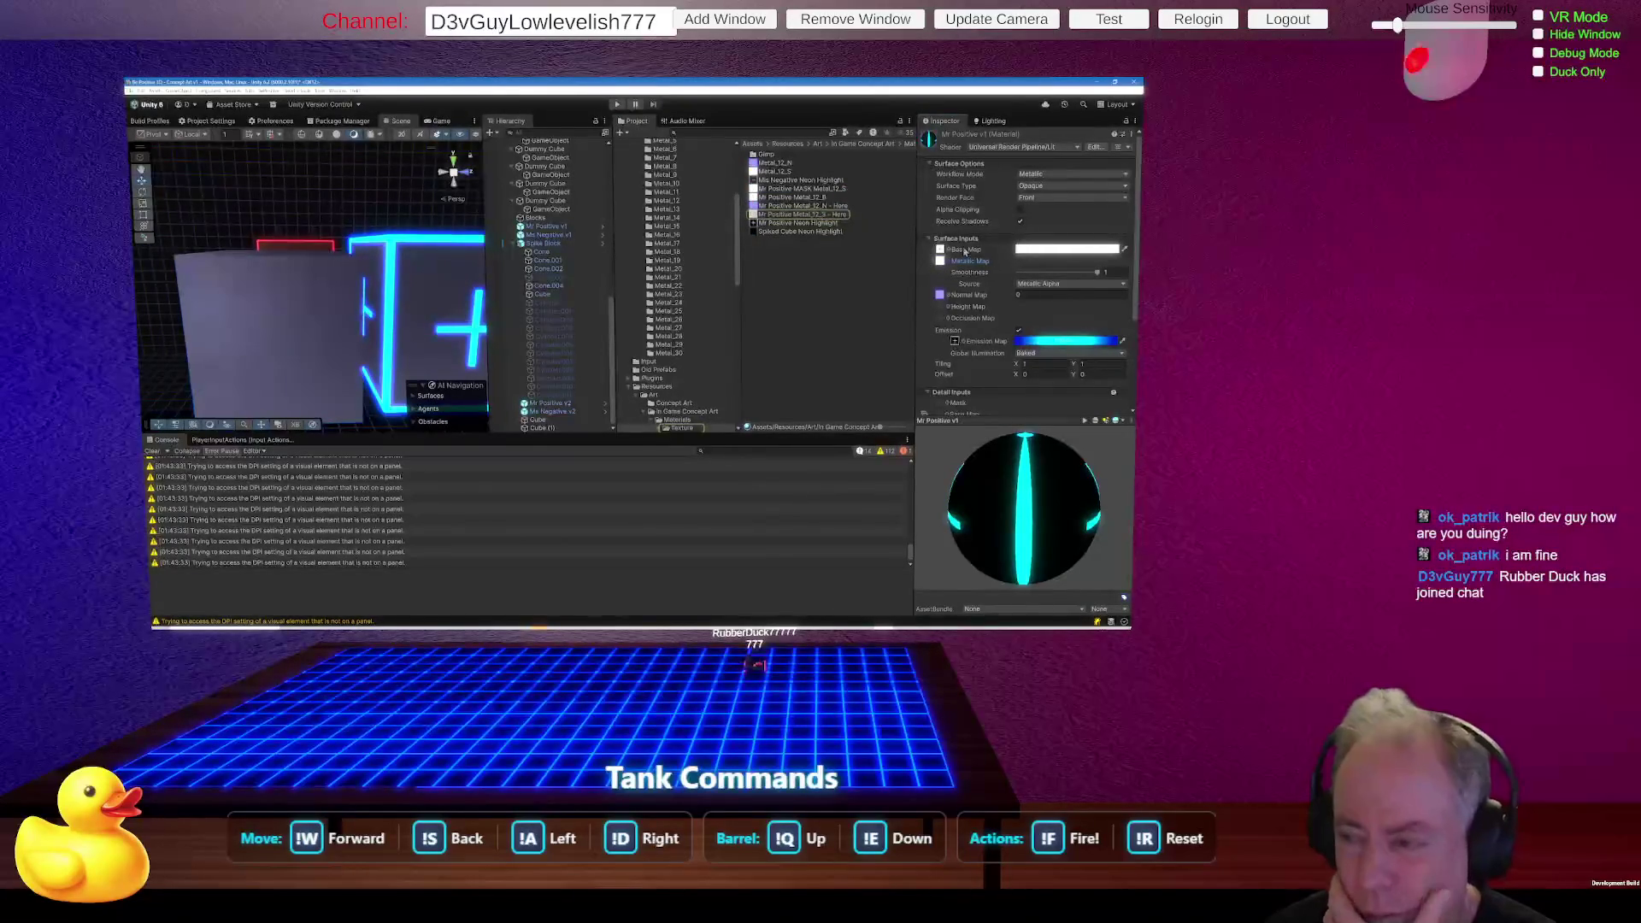
left_click(940, 294)
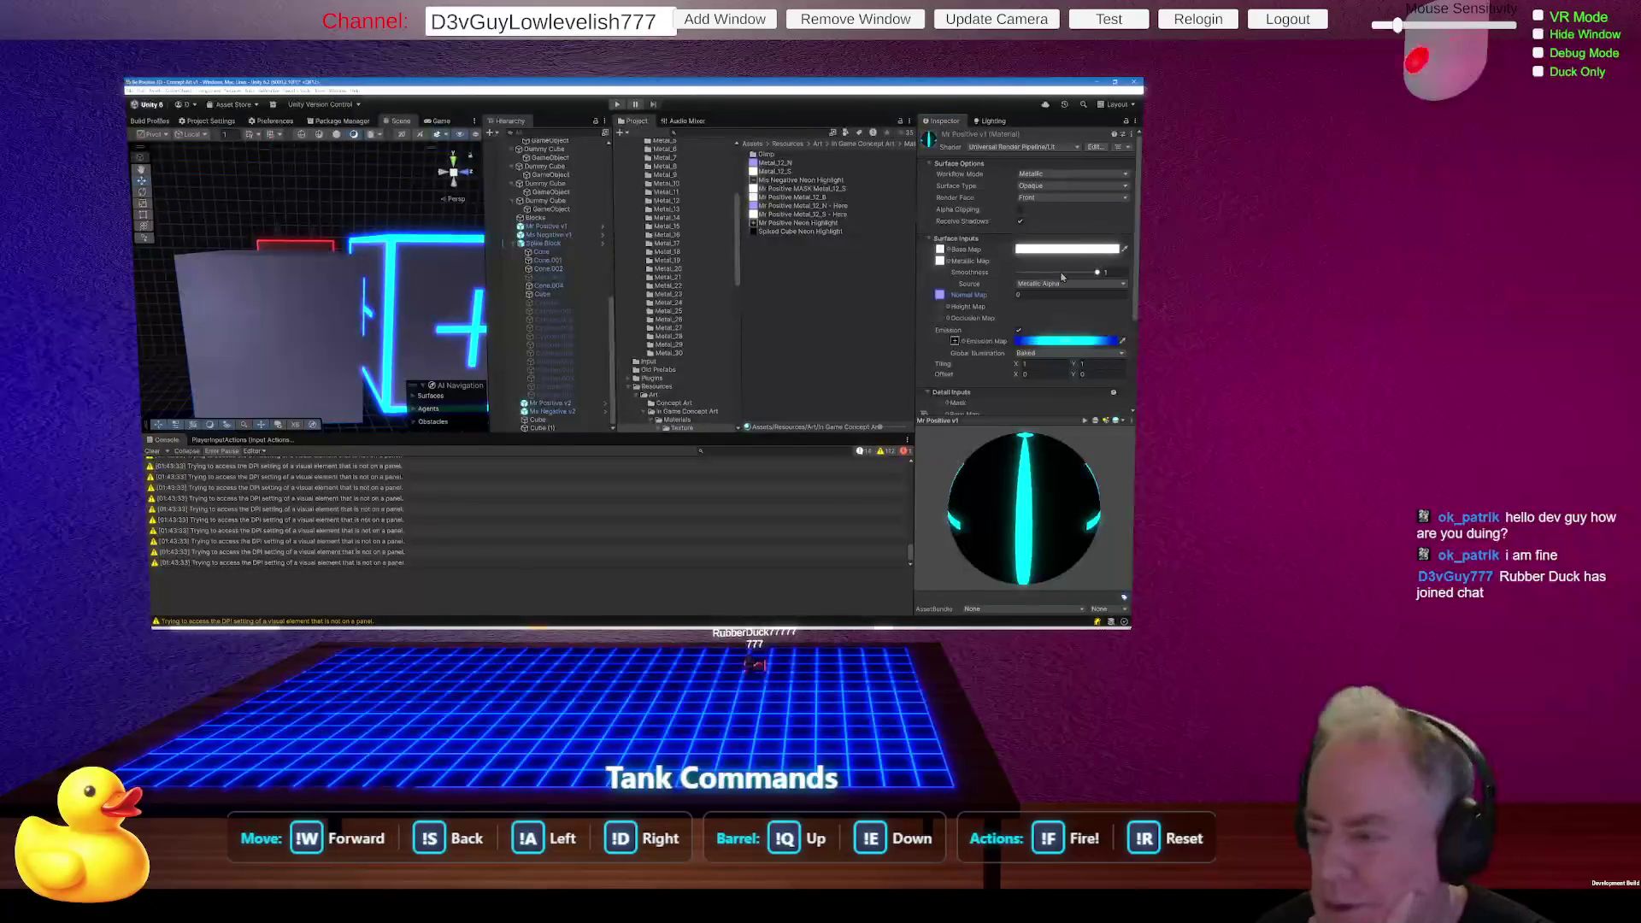
left_click(327, 331)
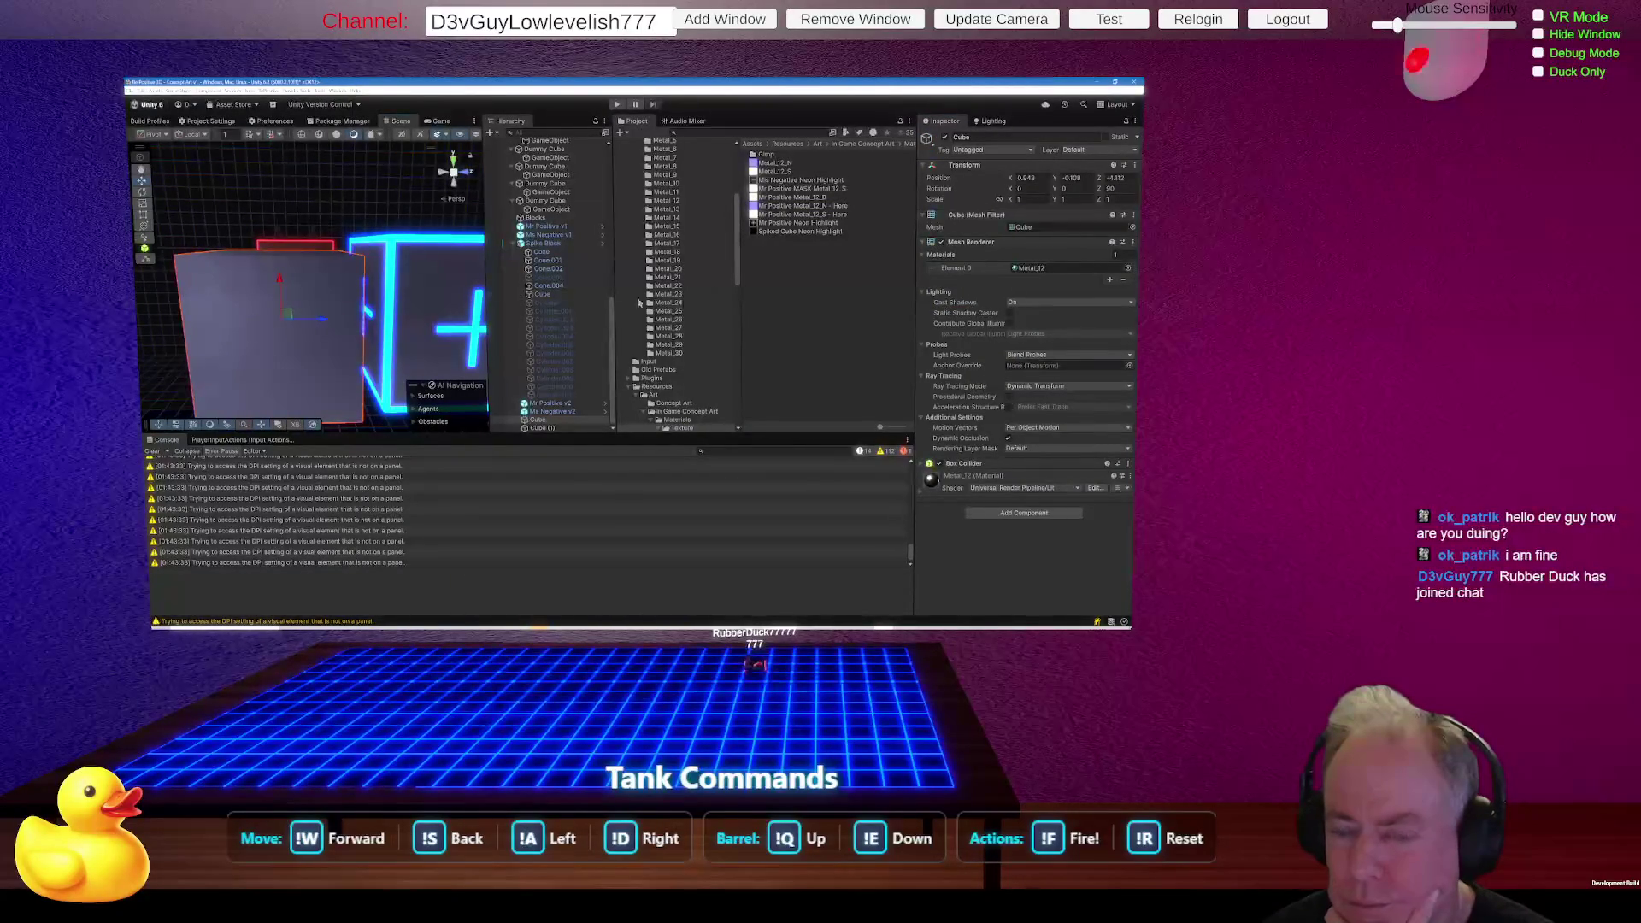
Drag Mr Positive v1 into the Realistic Metal Texture Material folder, then open Metal_12's settings.
left_click(1032, 269)
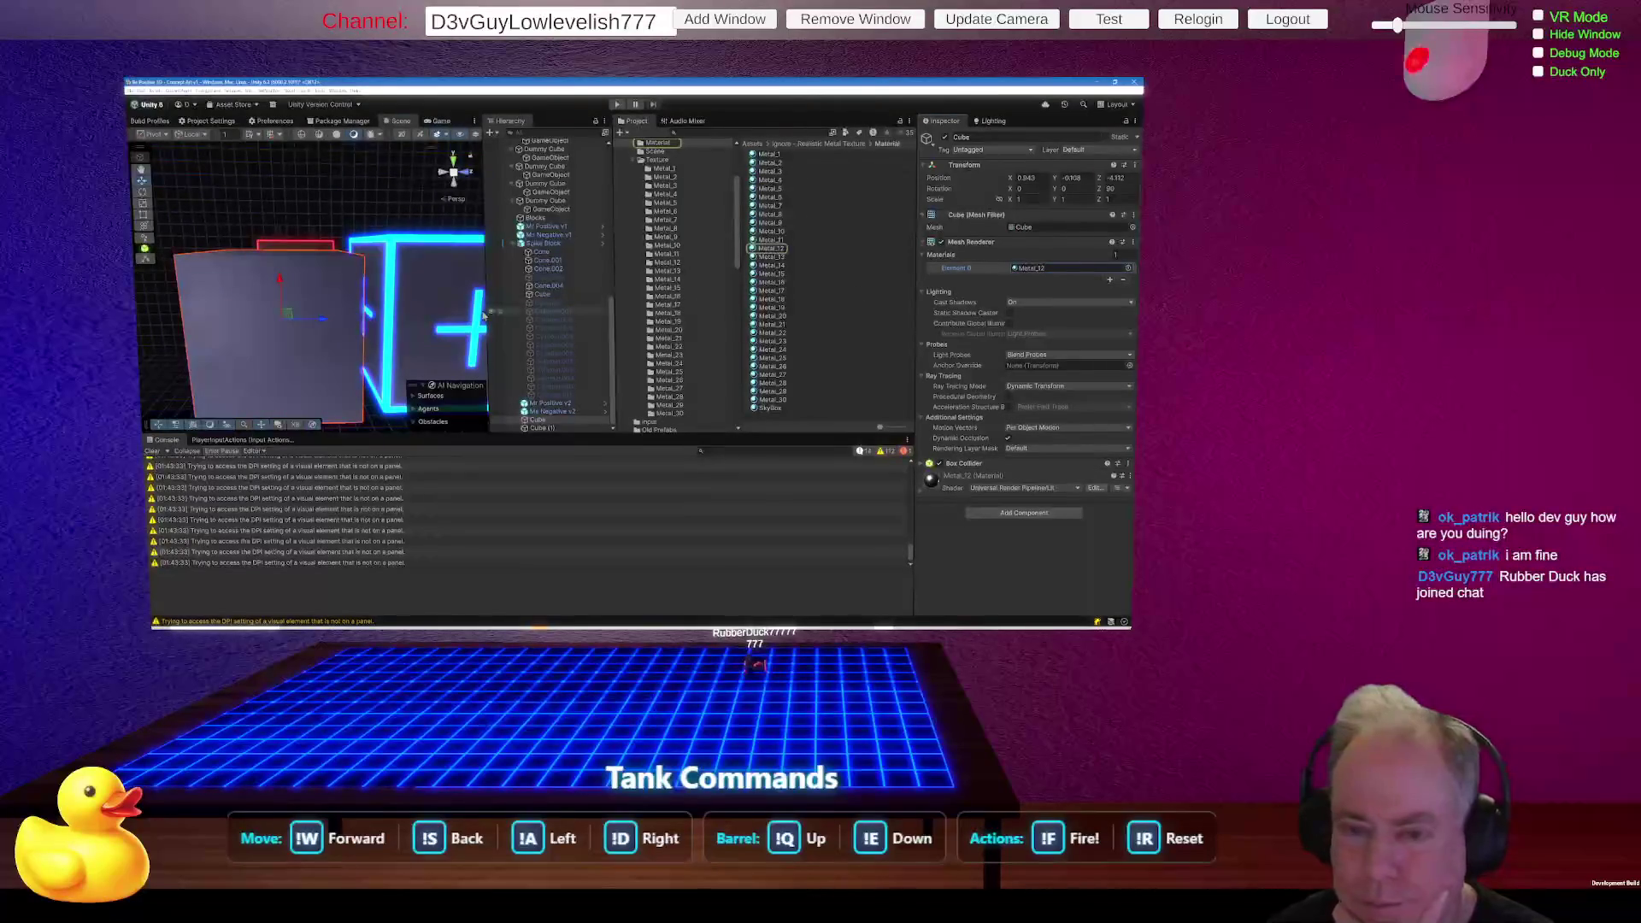
left_click(483, 317)
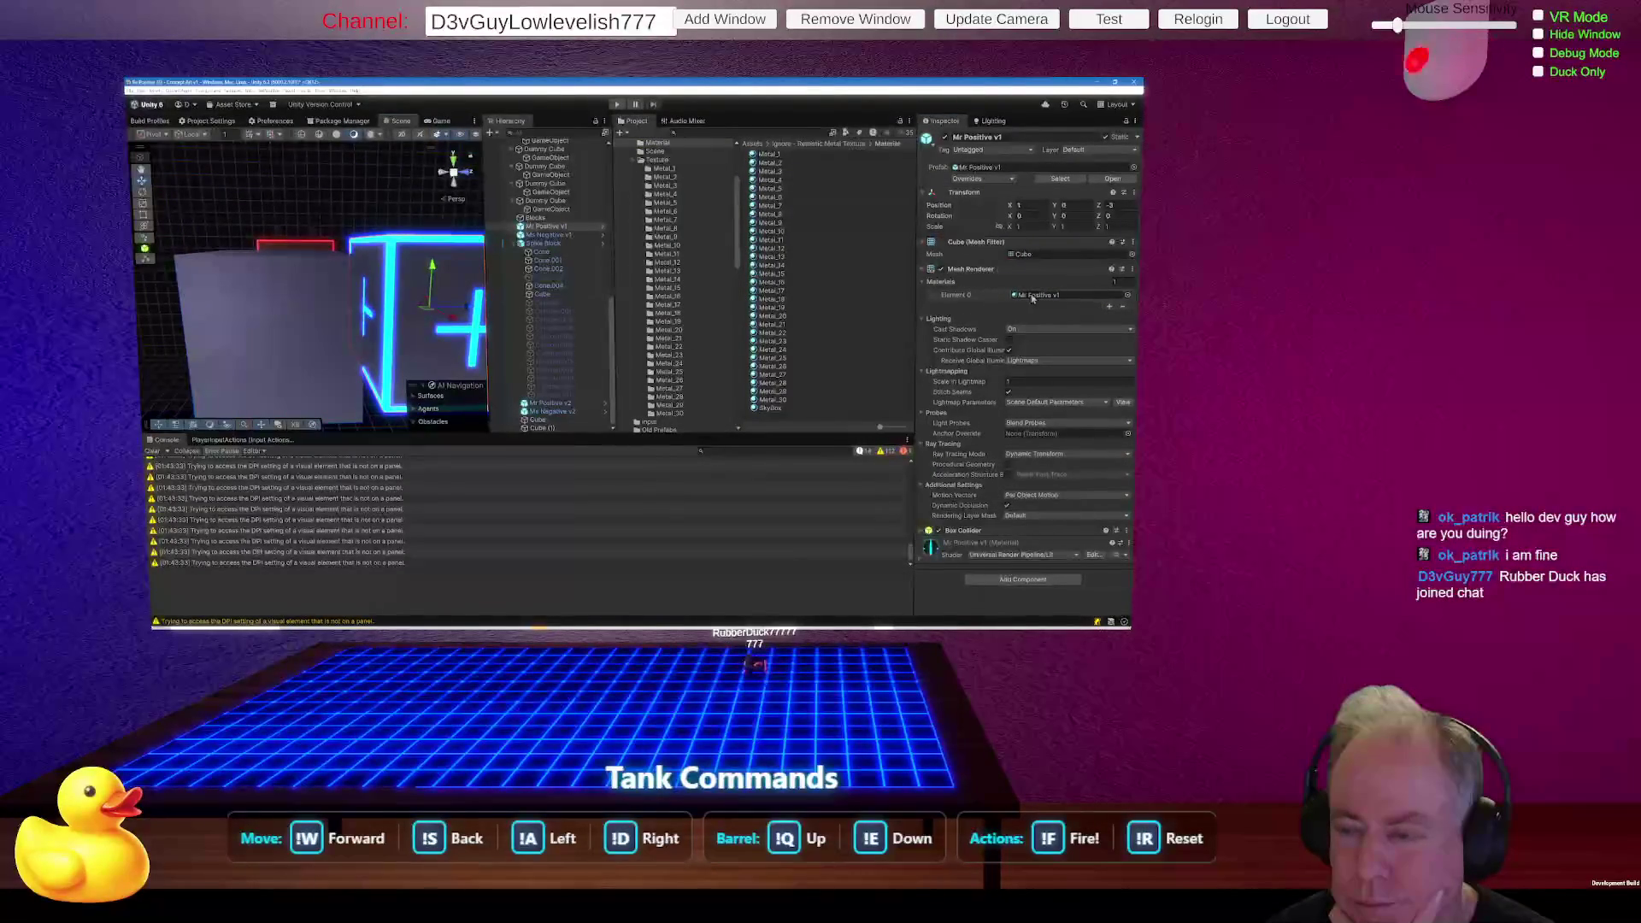
left_click(1033, 297)
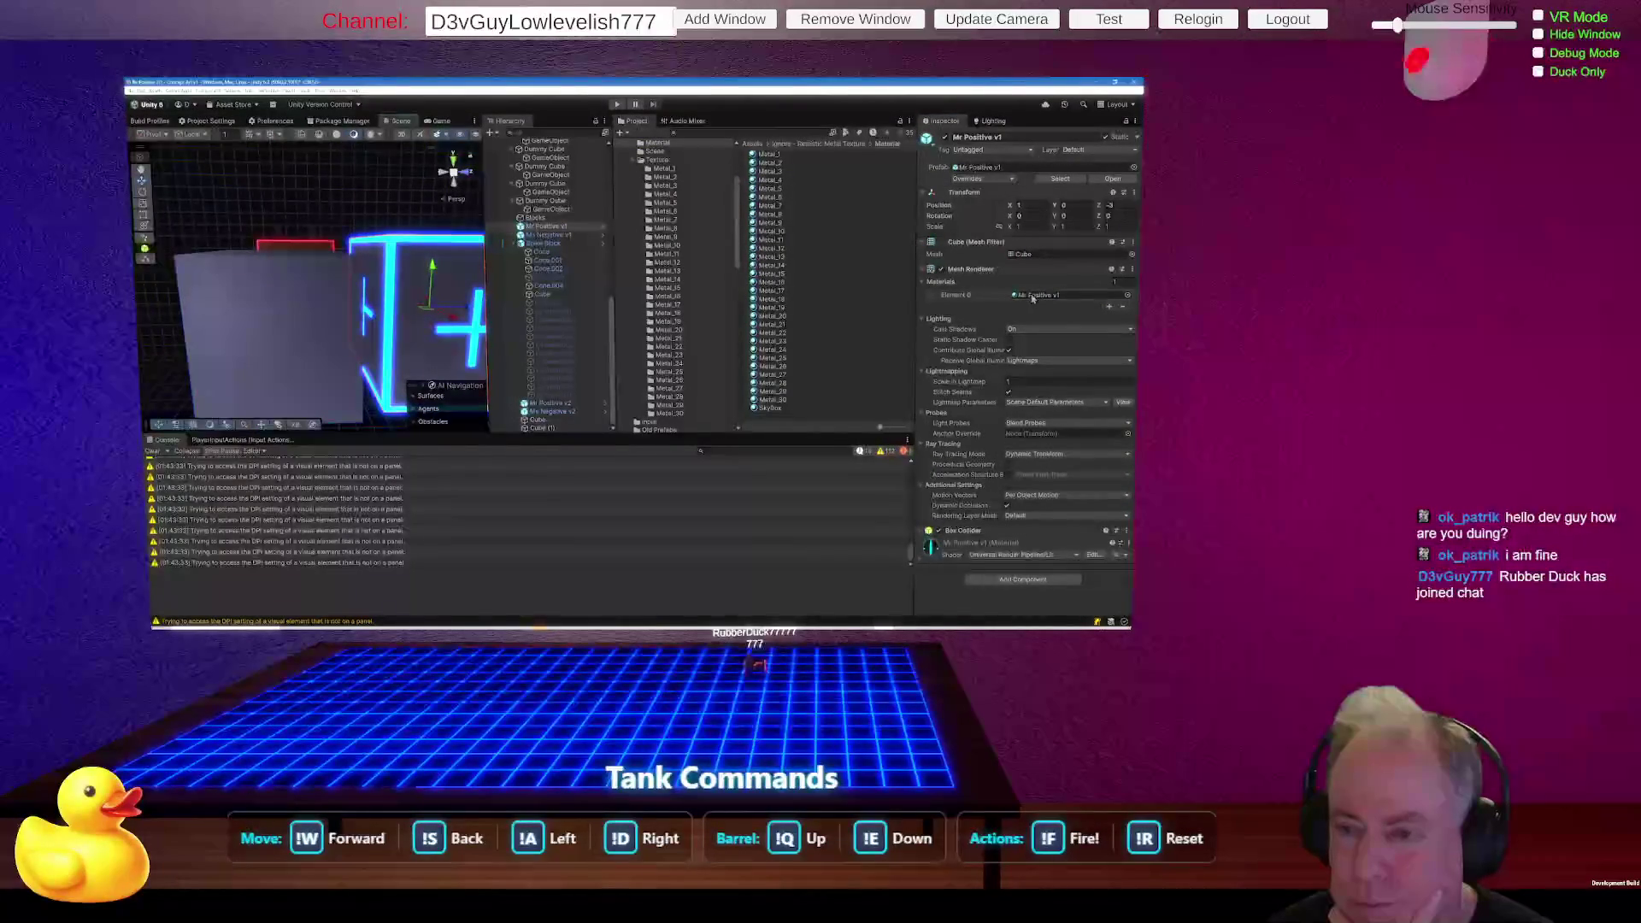
scroll(654, 337, "up", 4)
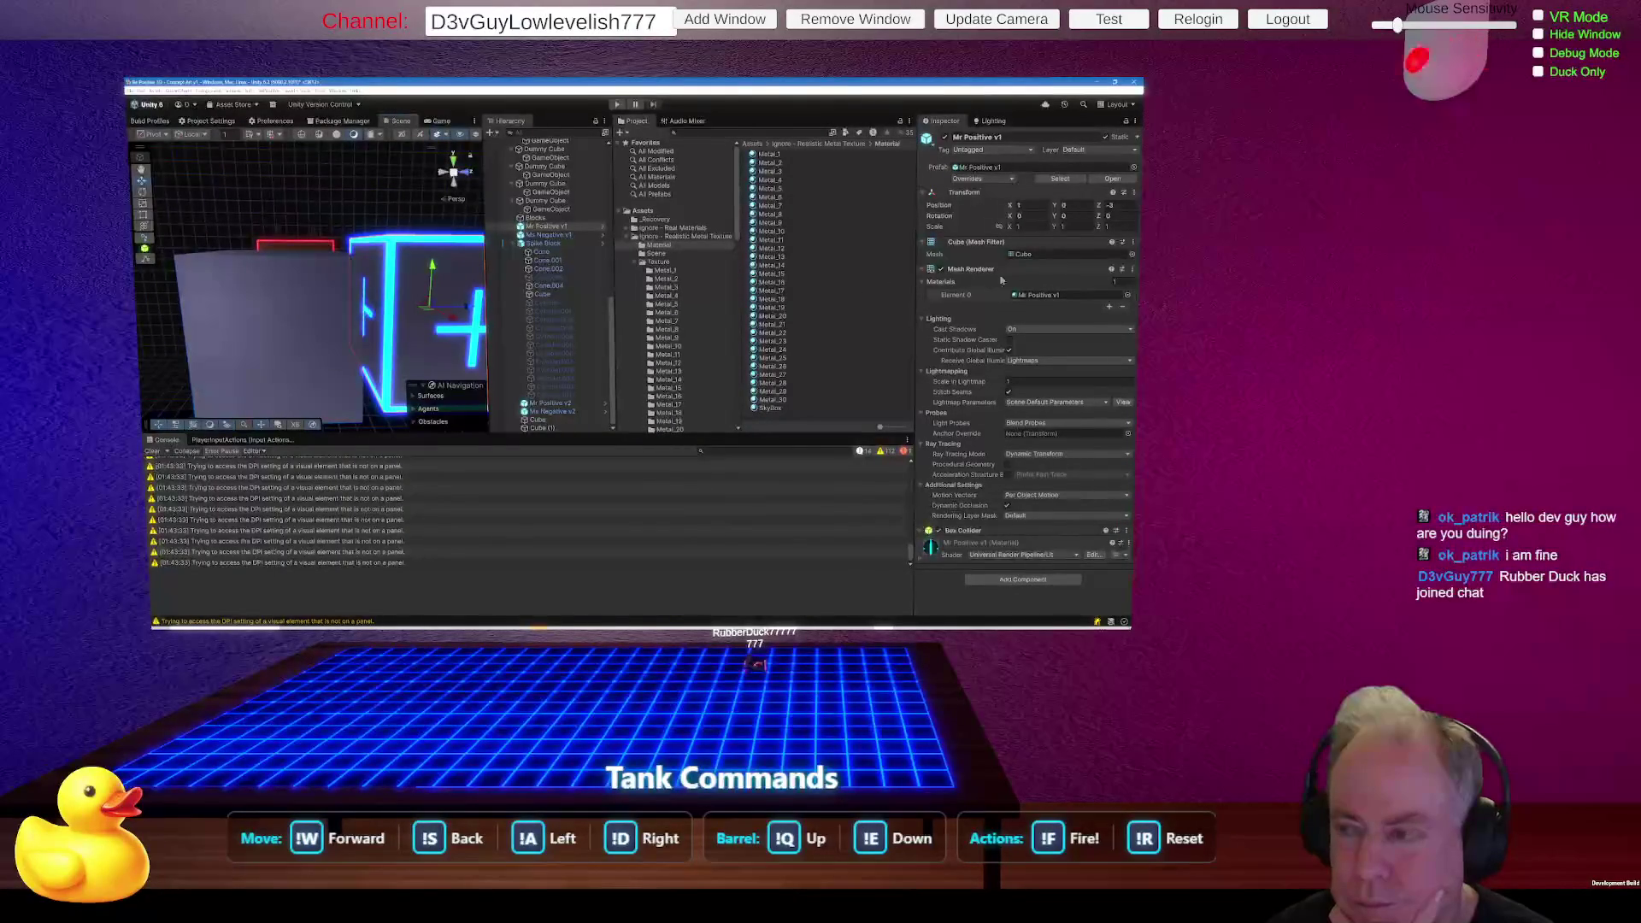
left_click(1043, 295)
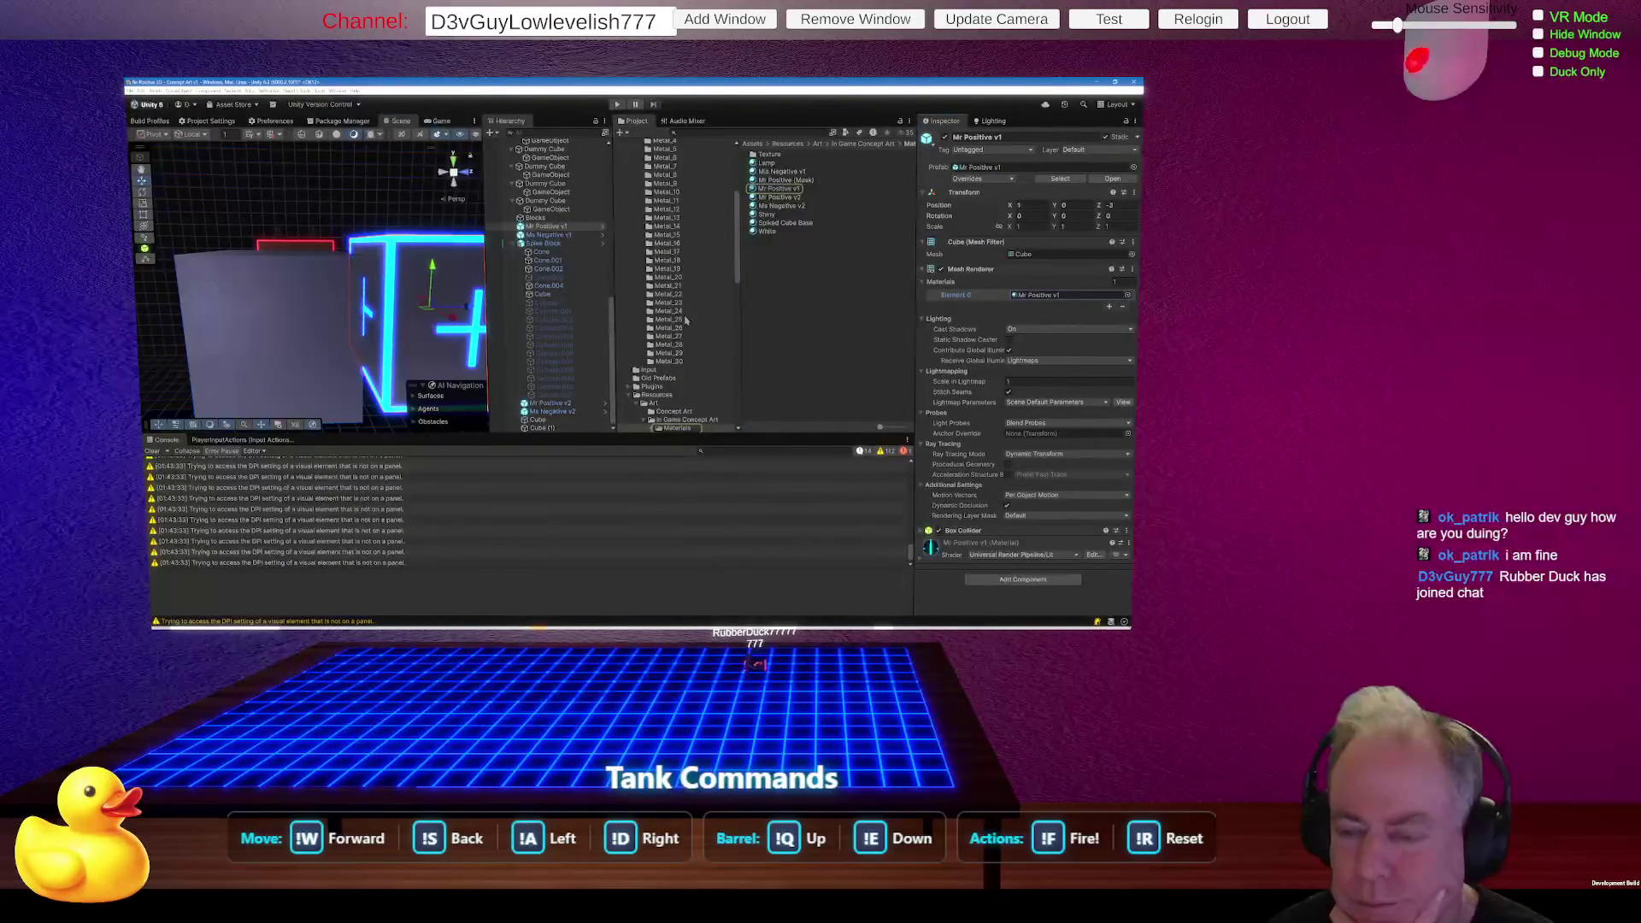
scroll(672, 279, "up", 3)
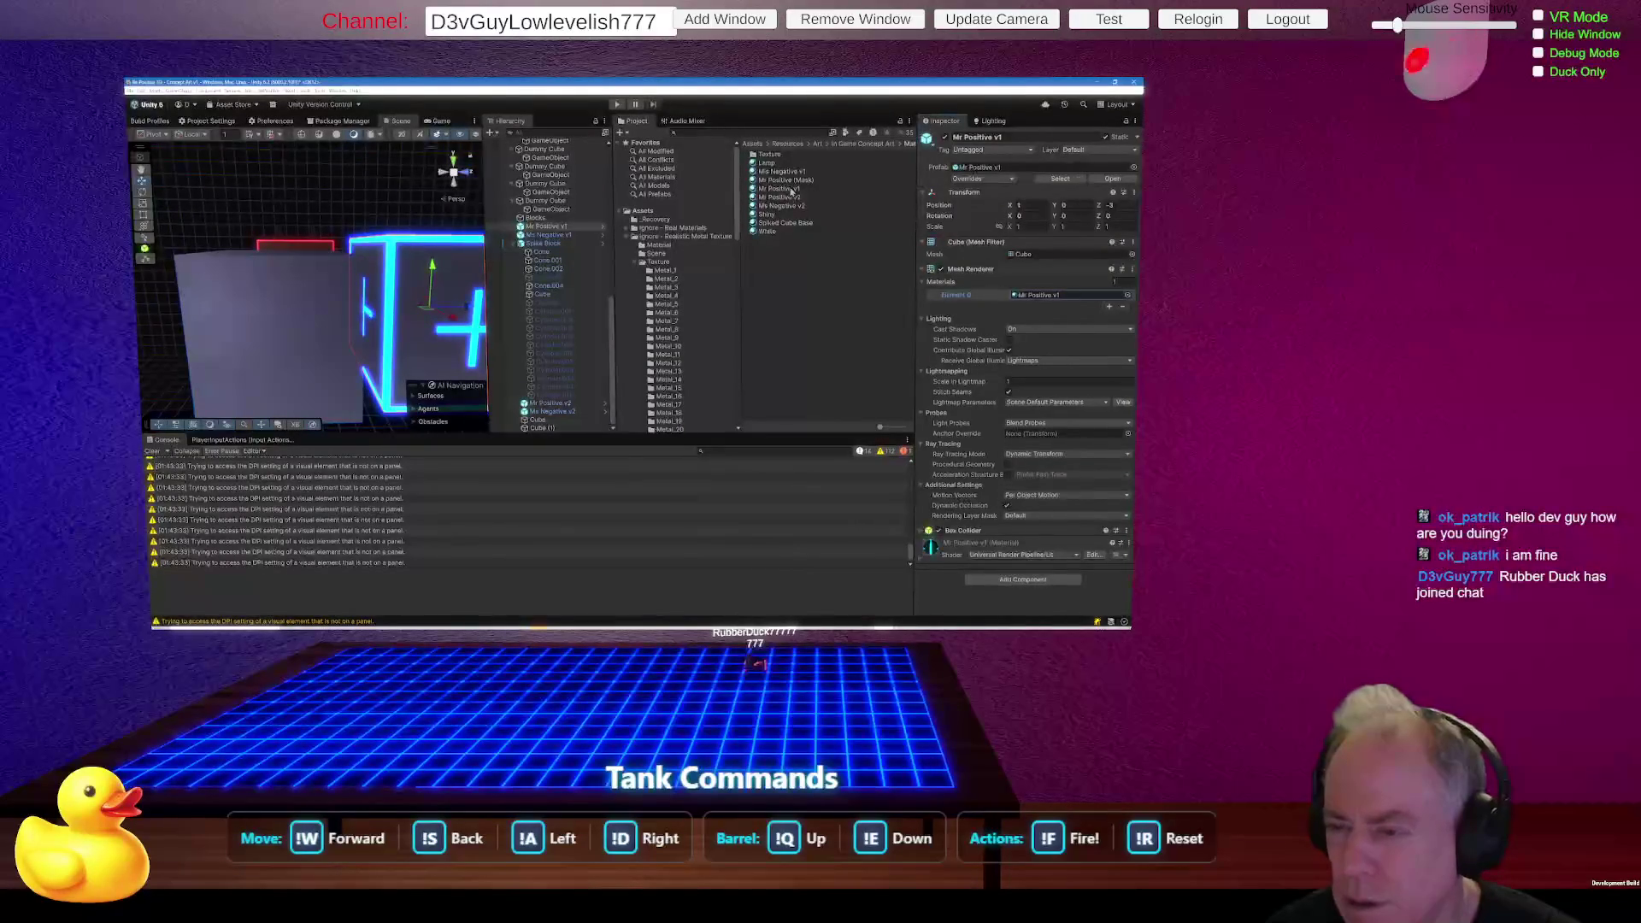
left_click_drag(791, 188, 675, 252)
left_click(1034, 295)
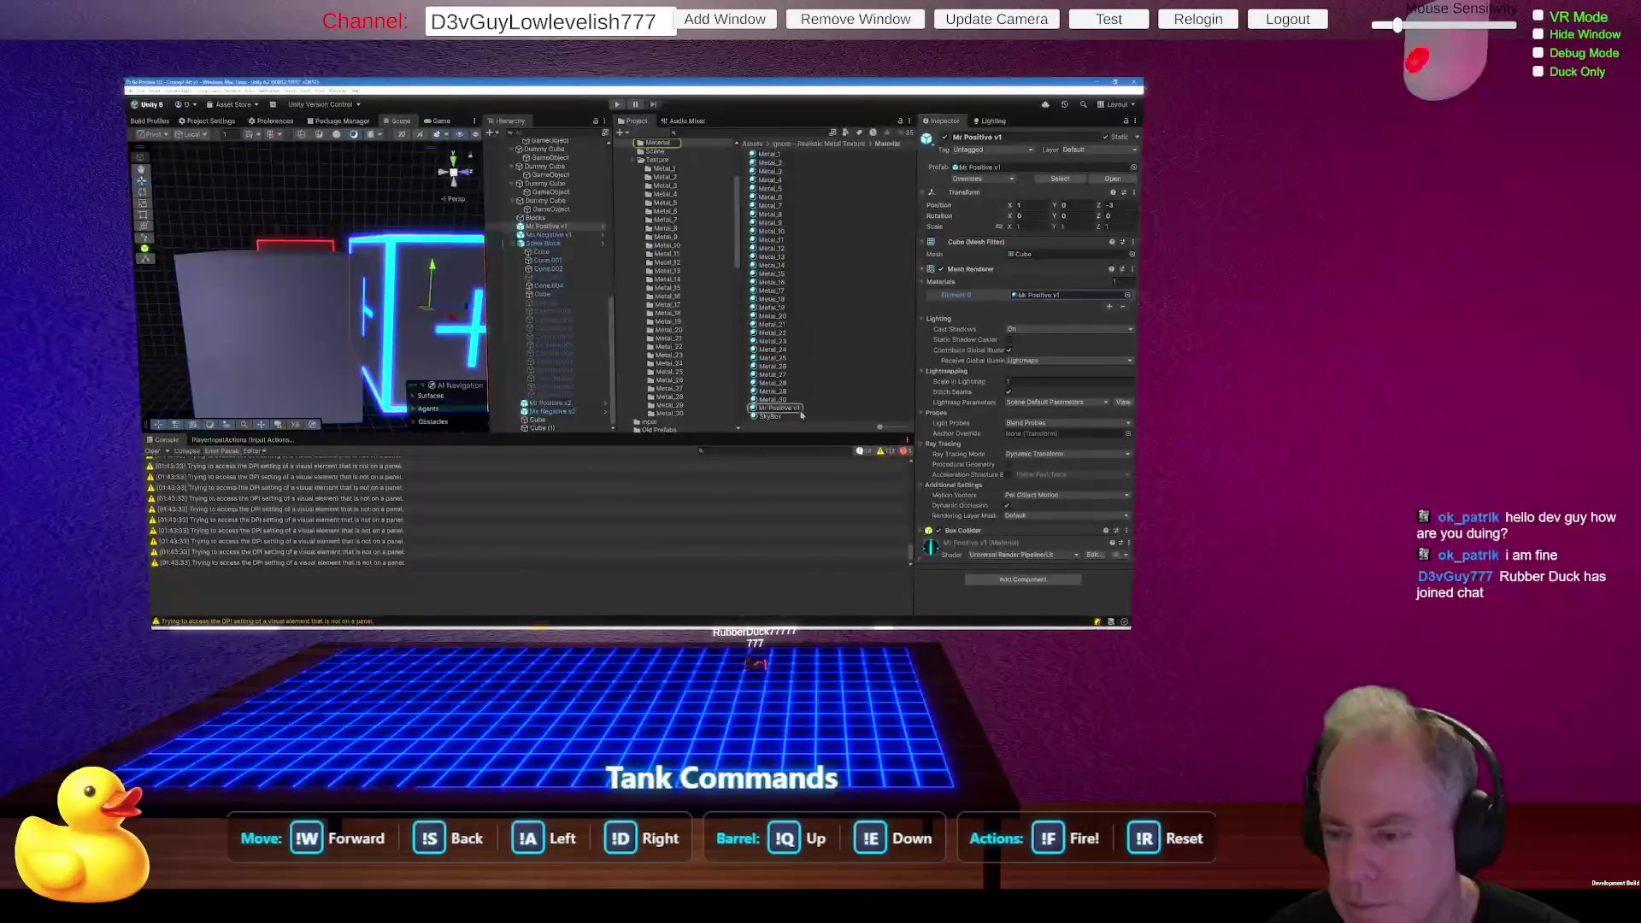
left_click(780, 248)
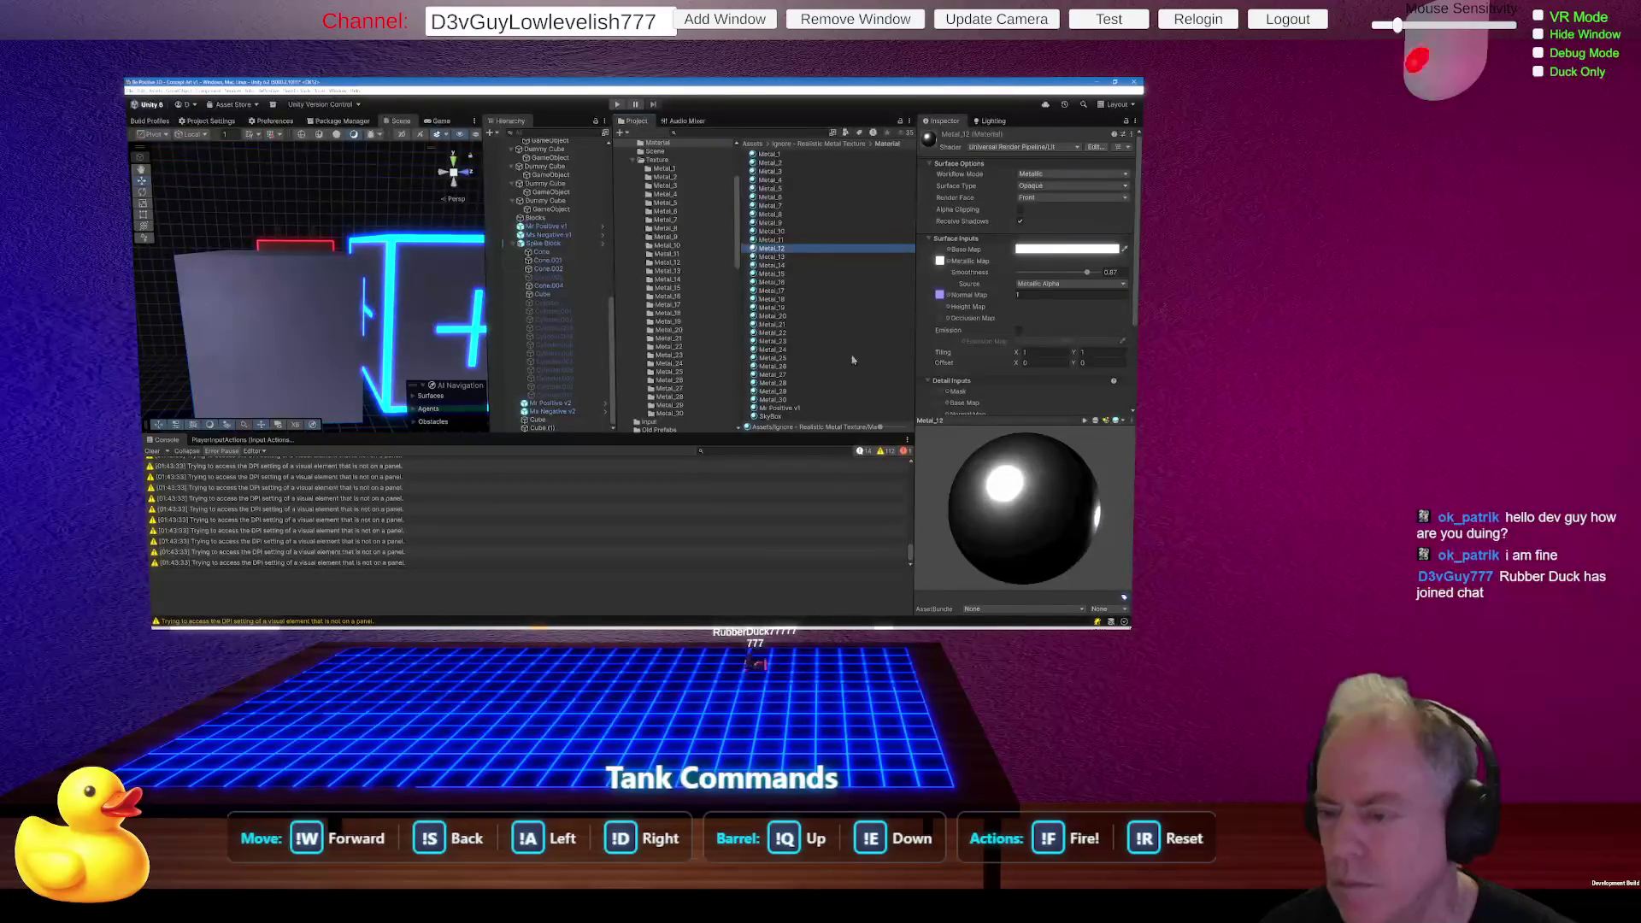
Compare Mr Positive v1 with Metal_12, then return to Mr Positive v1's Normal Map strength.
left_click(778, 409)
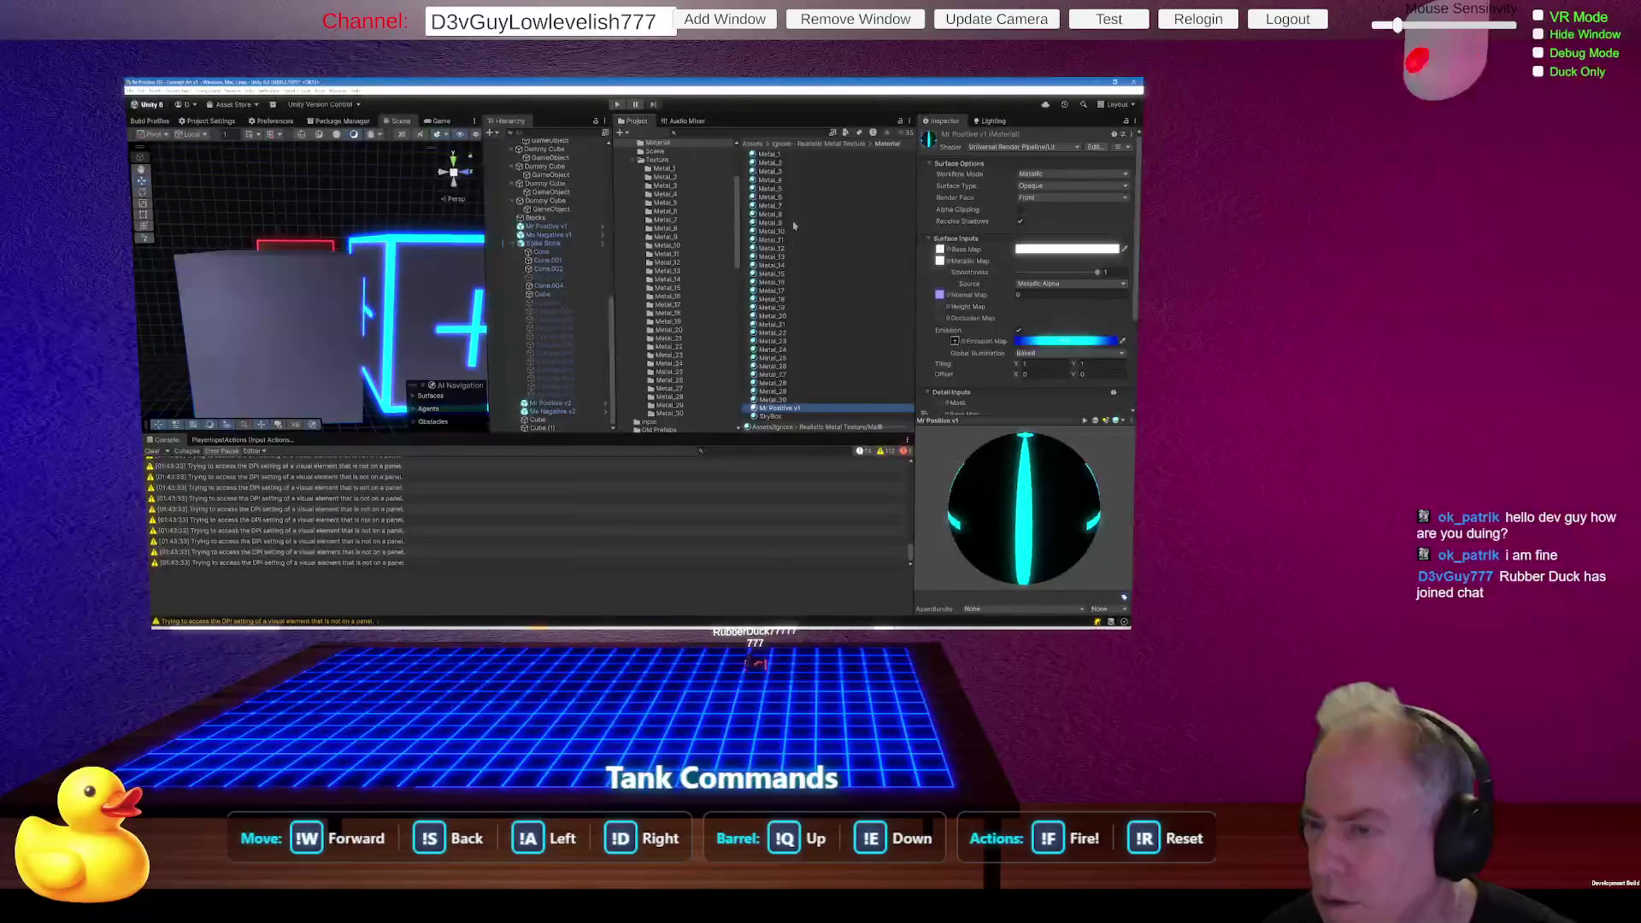
left_click(782, 249)
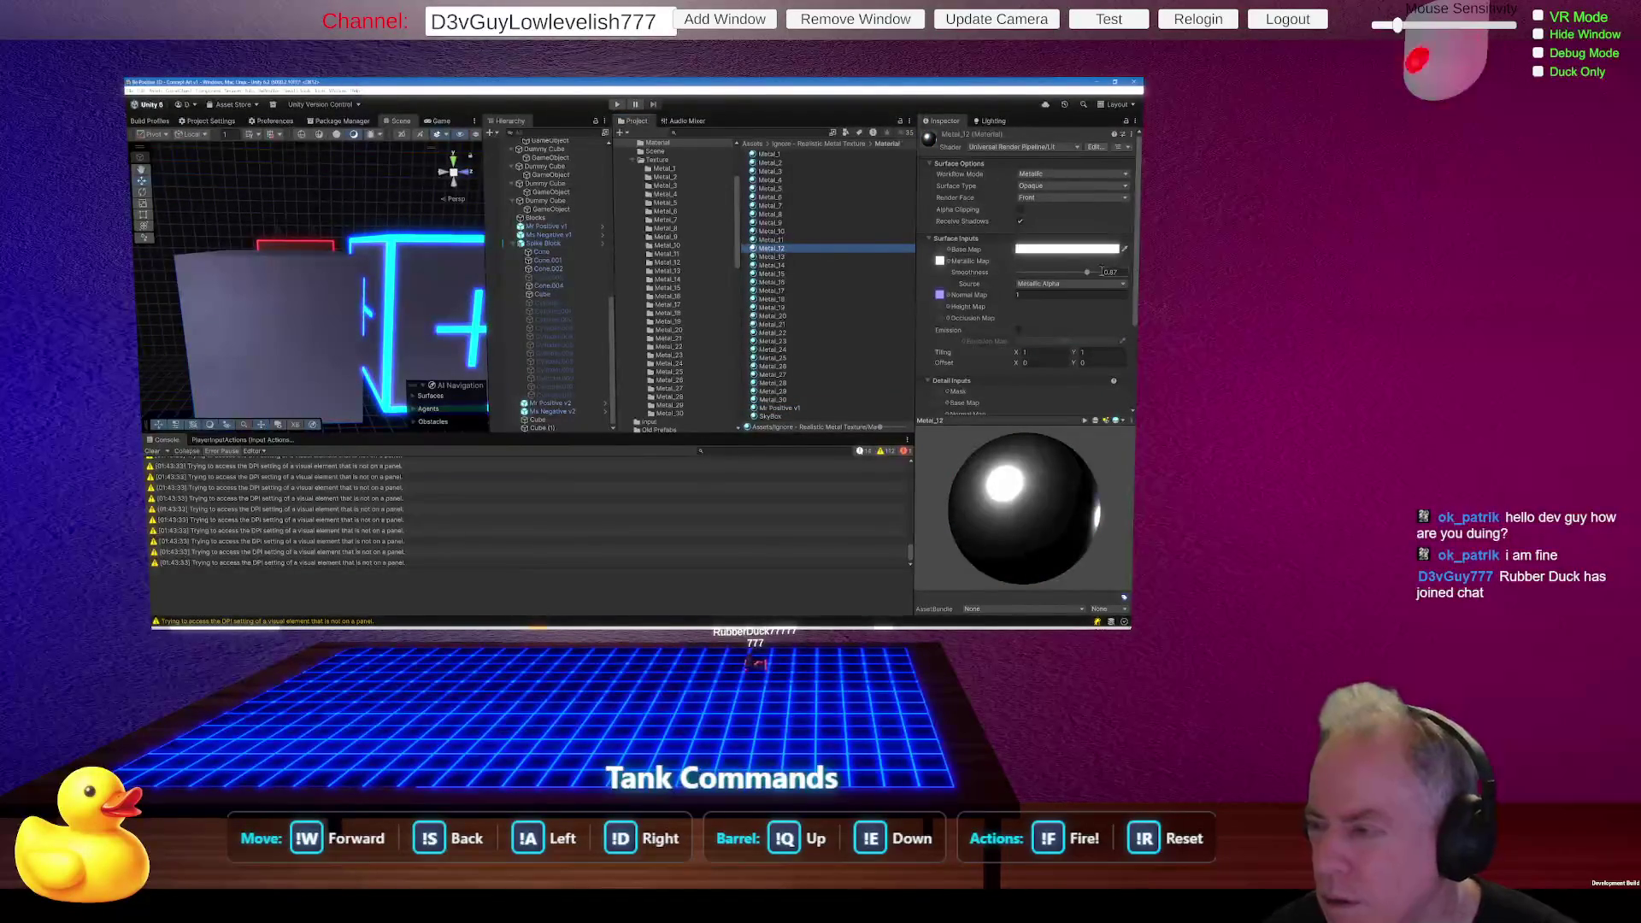
left_click(778, 409)
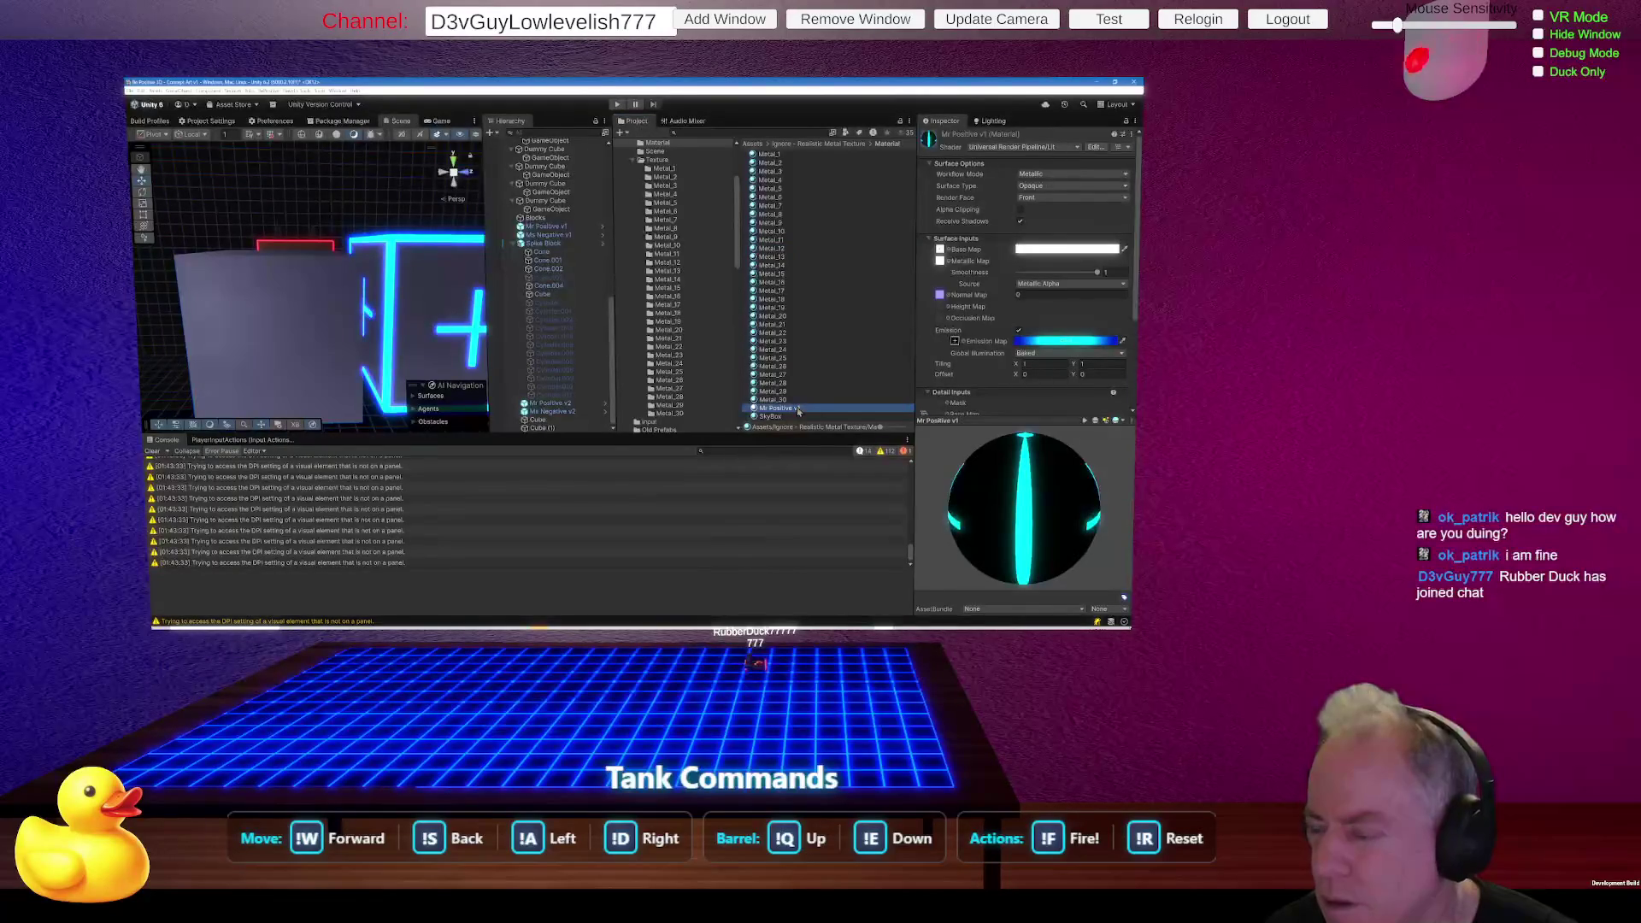
left_click(1042, 293)
left_click(892, 224)
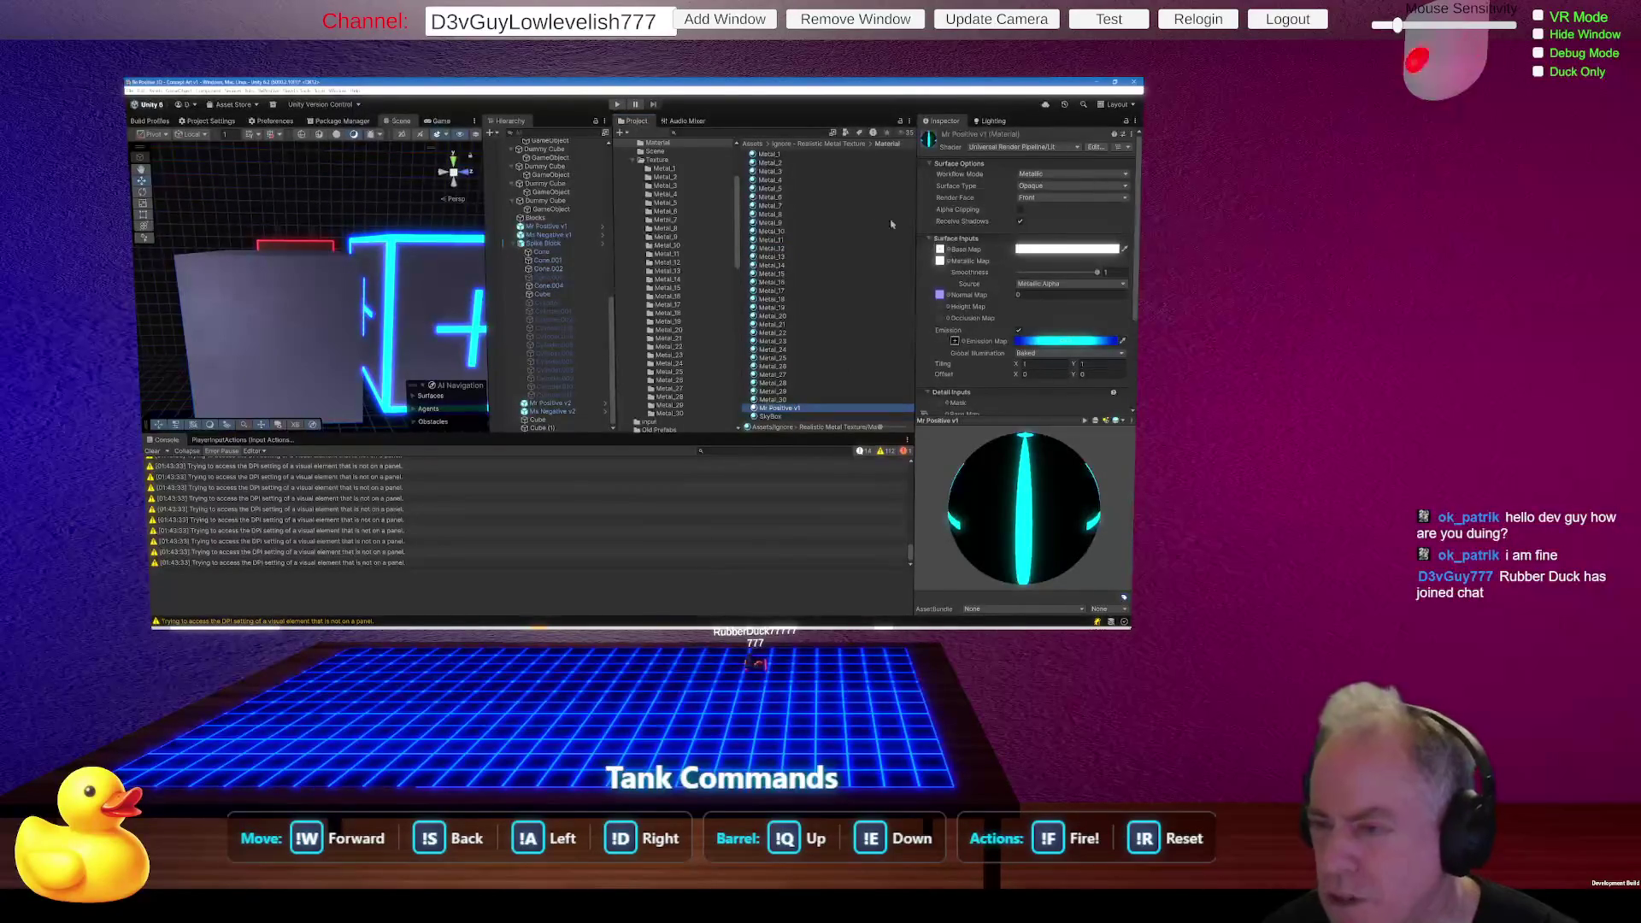
left_click(839, 199)
left_click(839, 200)
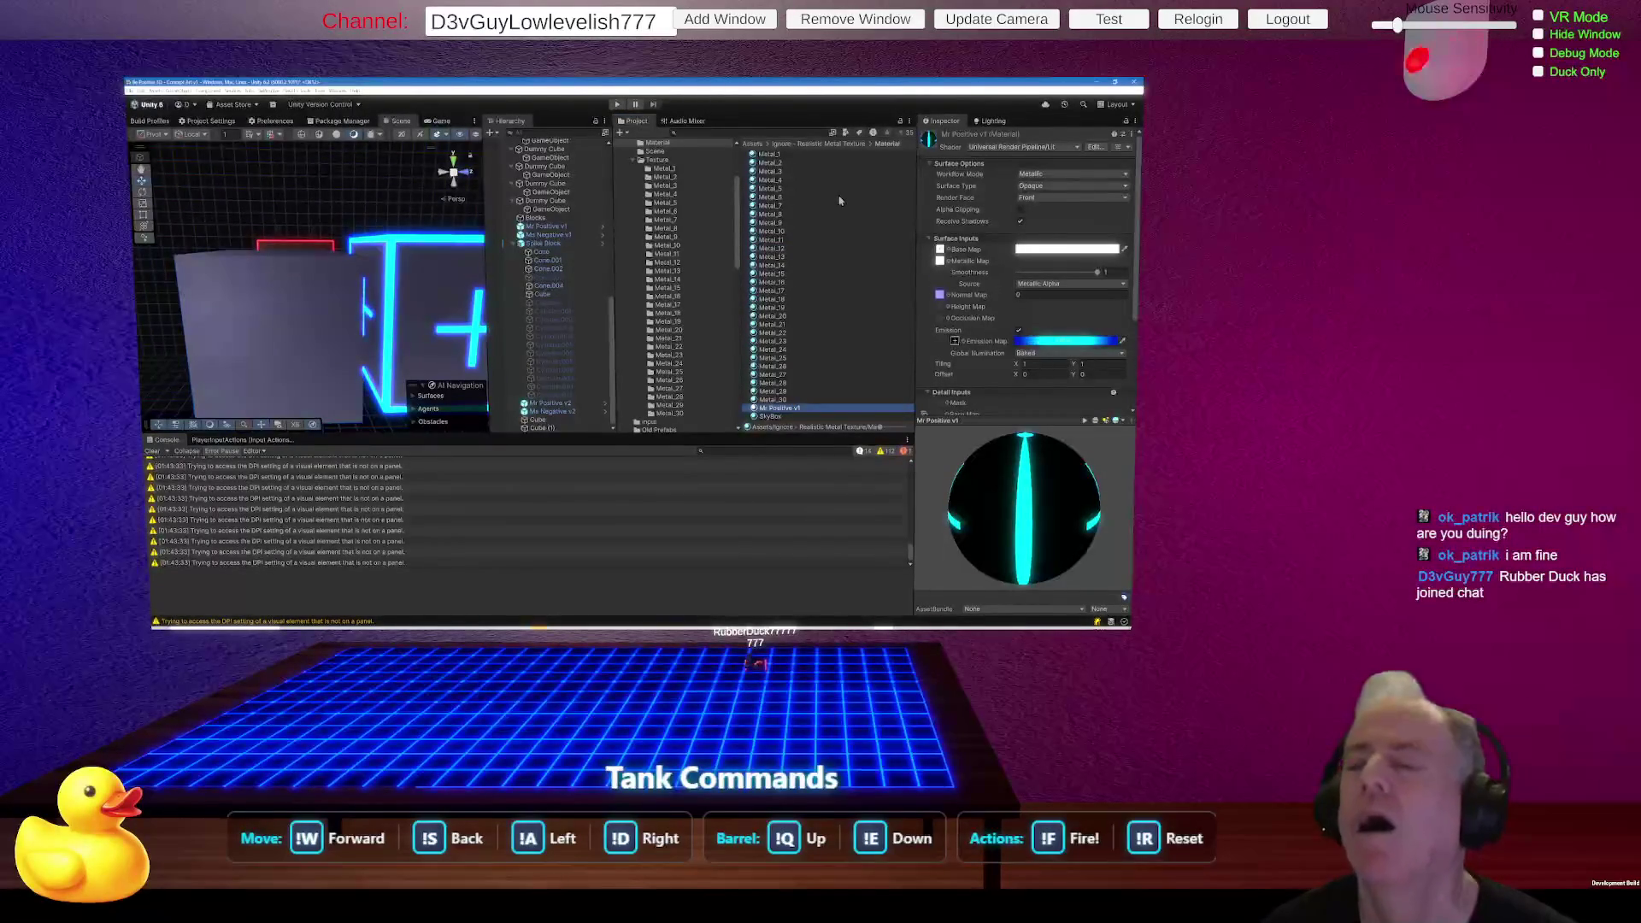
left_click(839, 200)
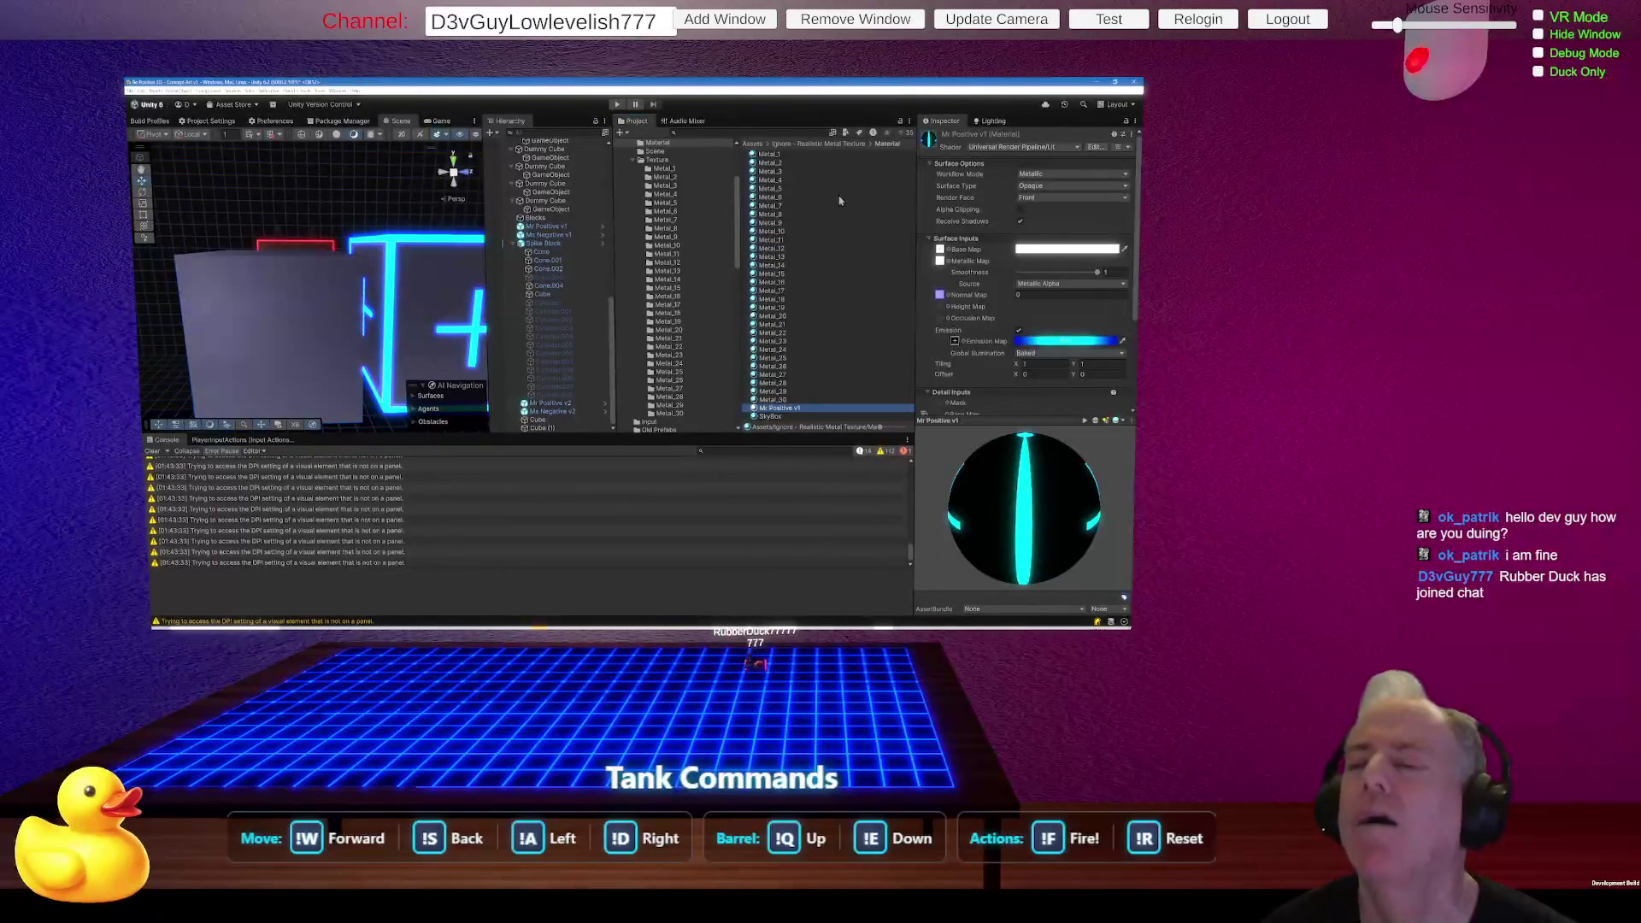
Recheck Metal_12's settings, then reselect Mr Positive v1 and its Normal Map strength field.
left_click(780, 248)
left_click(779, 250)
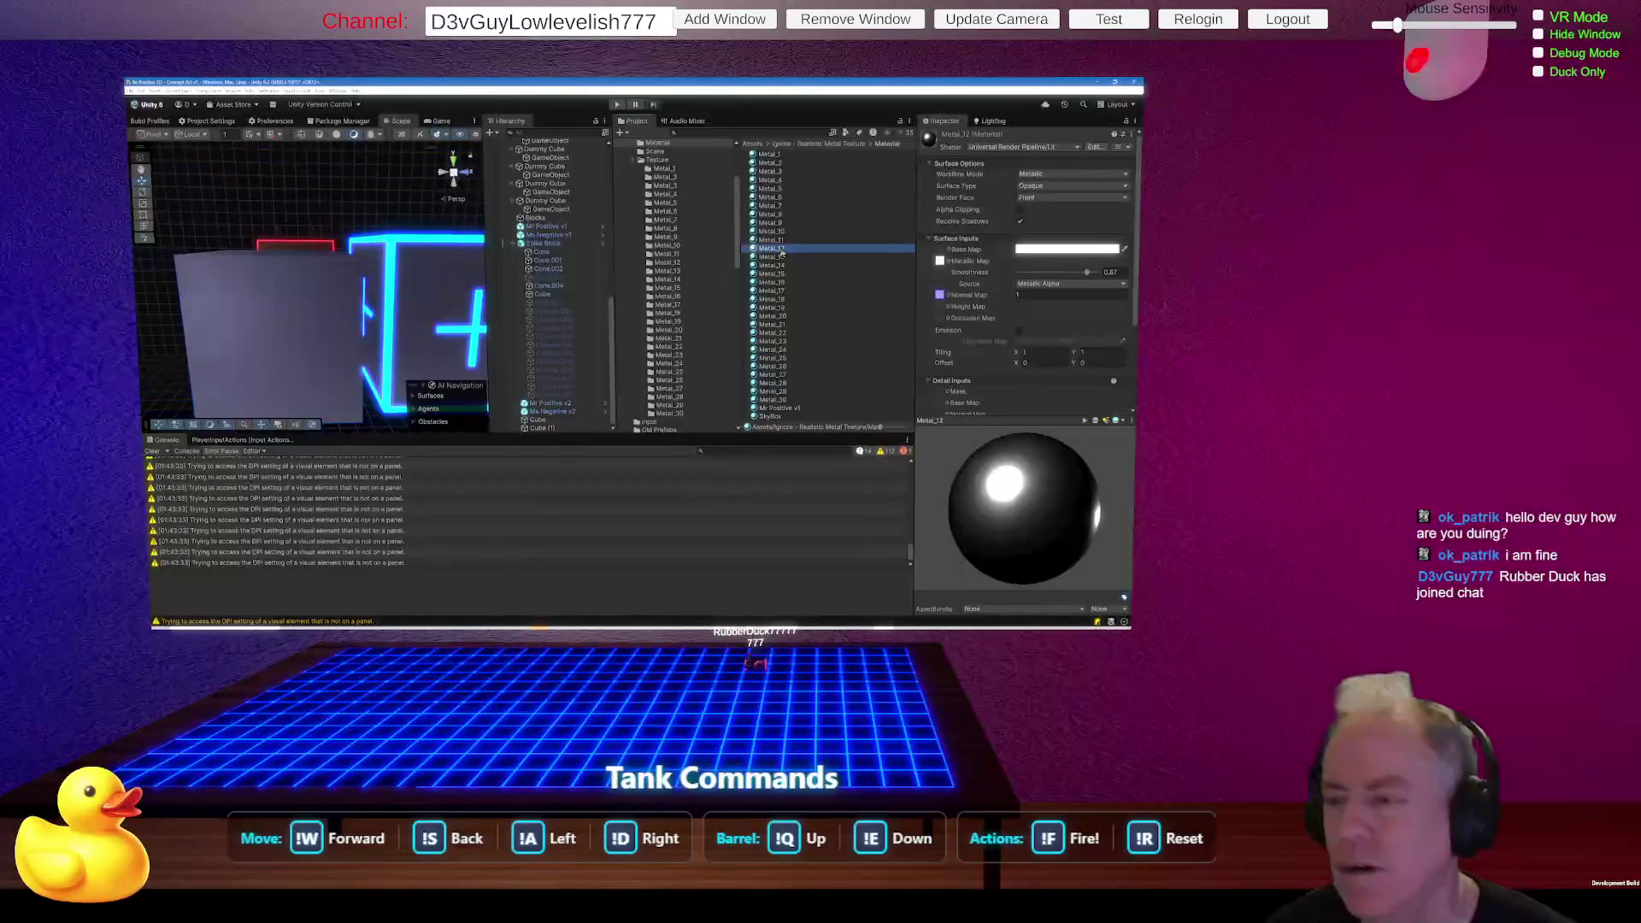
left_click(779, 251)
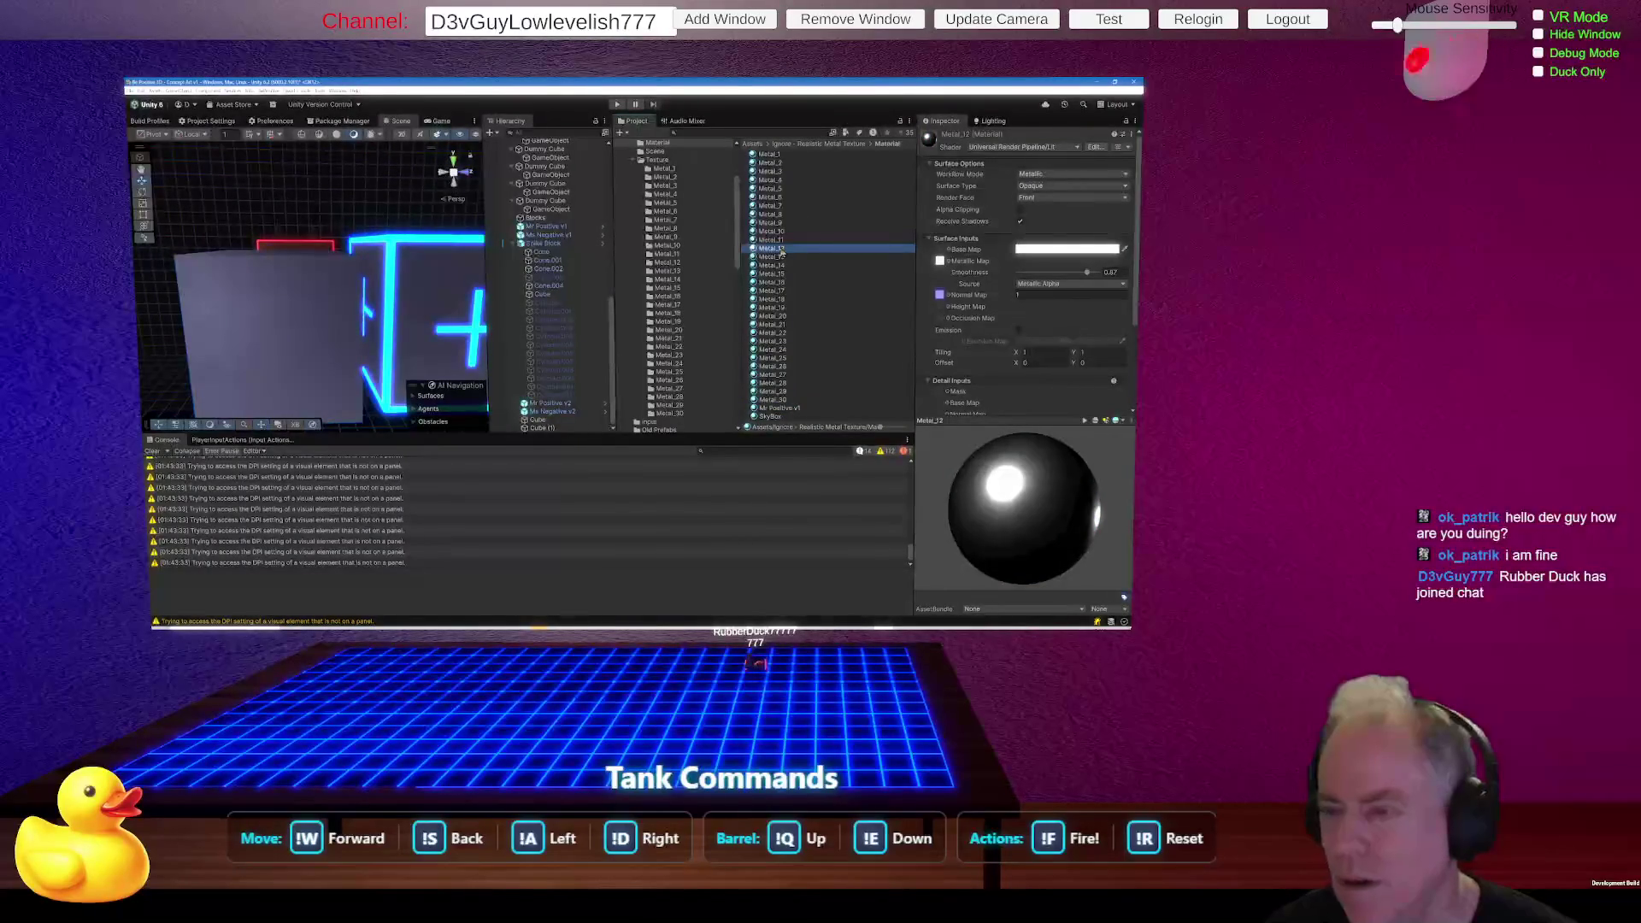
left_click(798, 410)
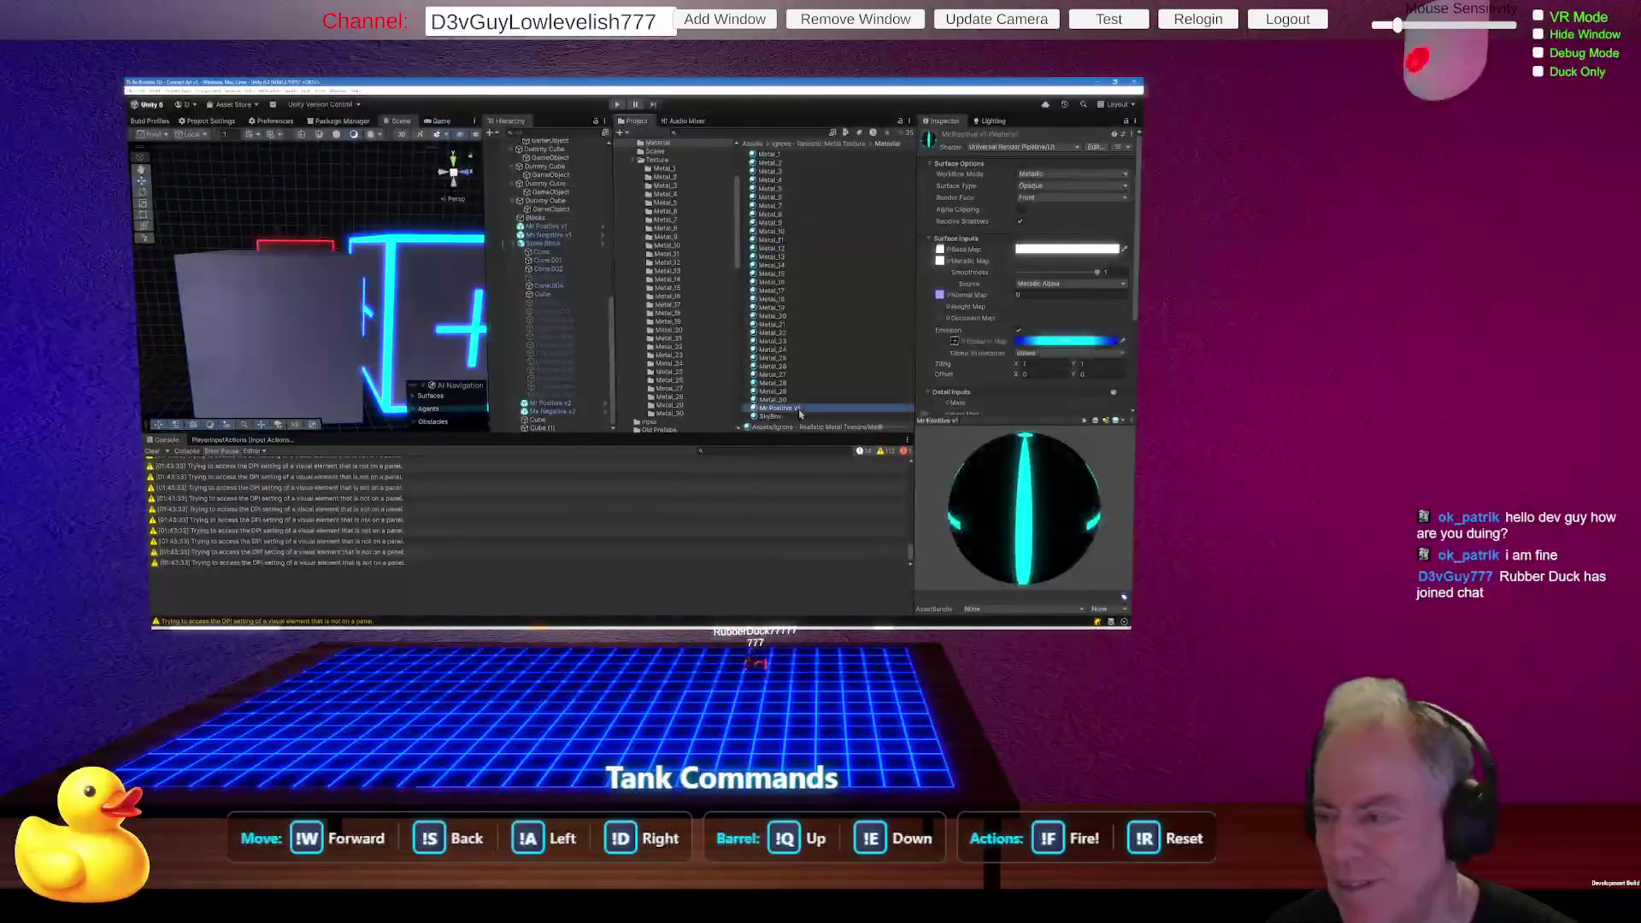
left_click(1025, 295)
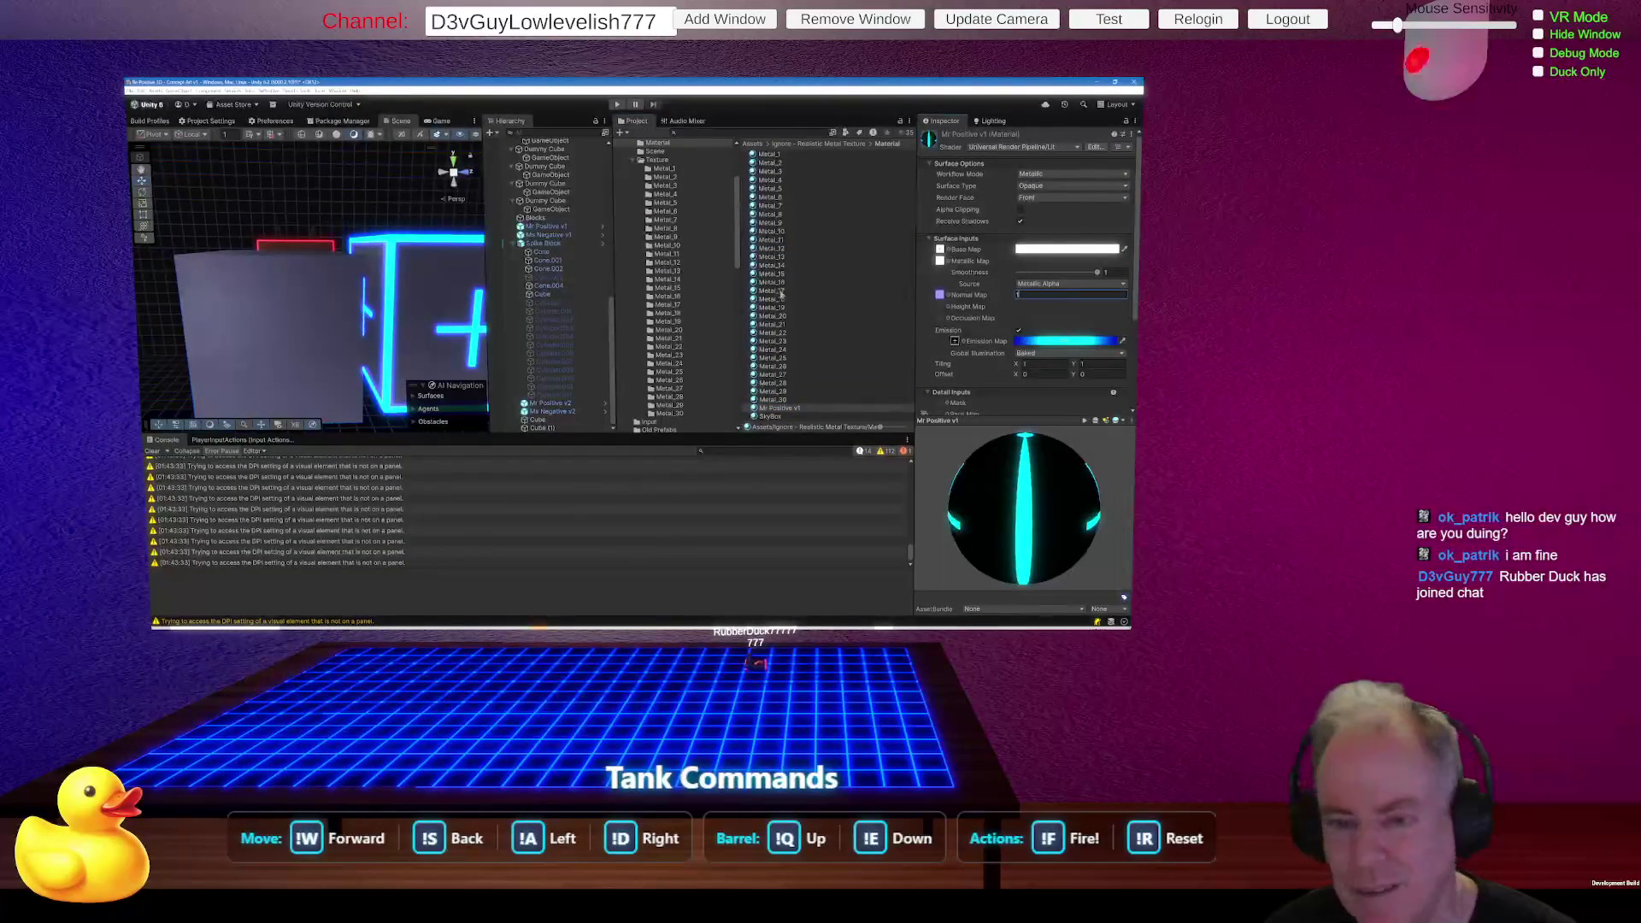
Face the glowing cube, set Mr Positive v1's Normal Map strength to 0, then back to 1.
left_click_drag(367, 308, 423, 310)
key("w")
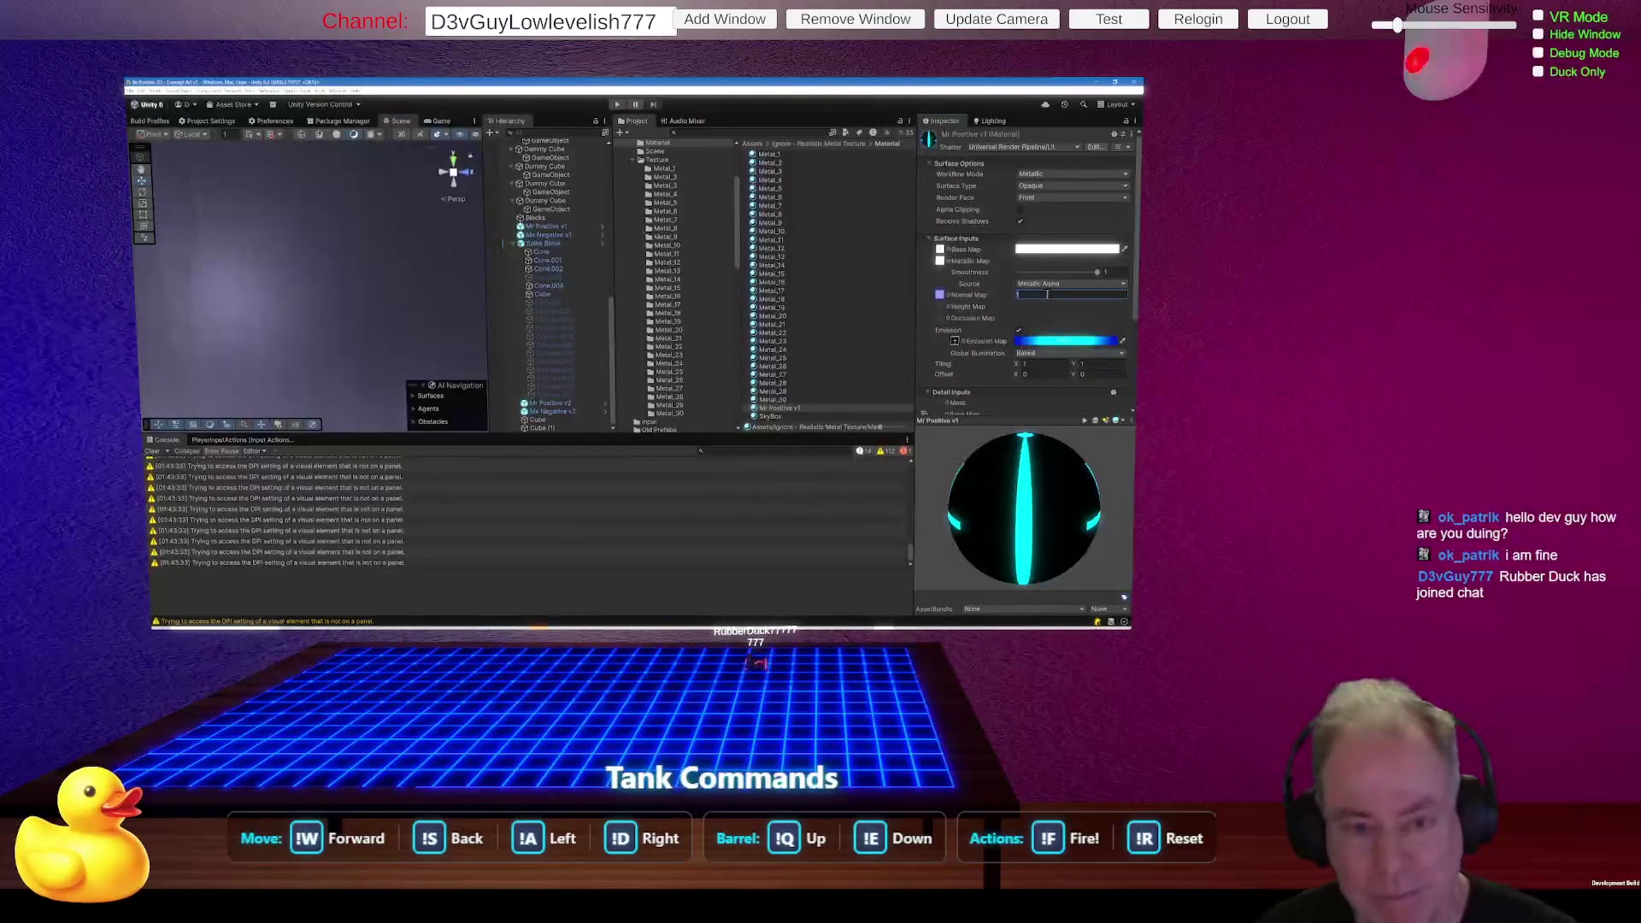
type("0")
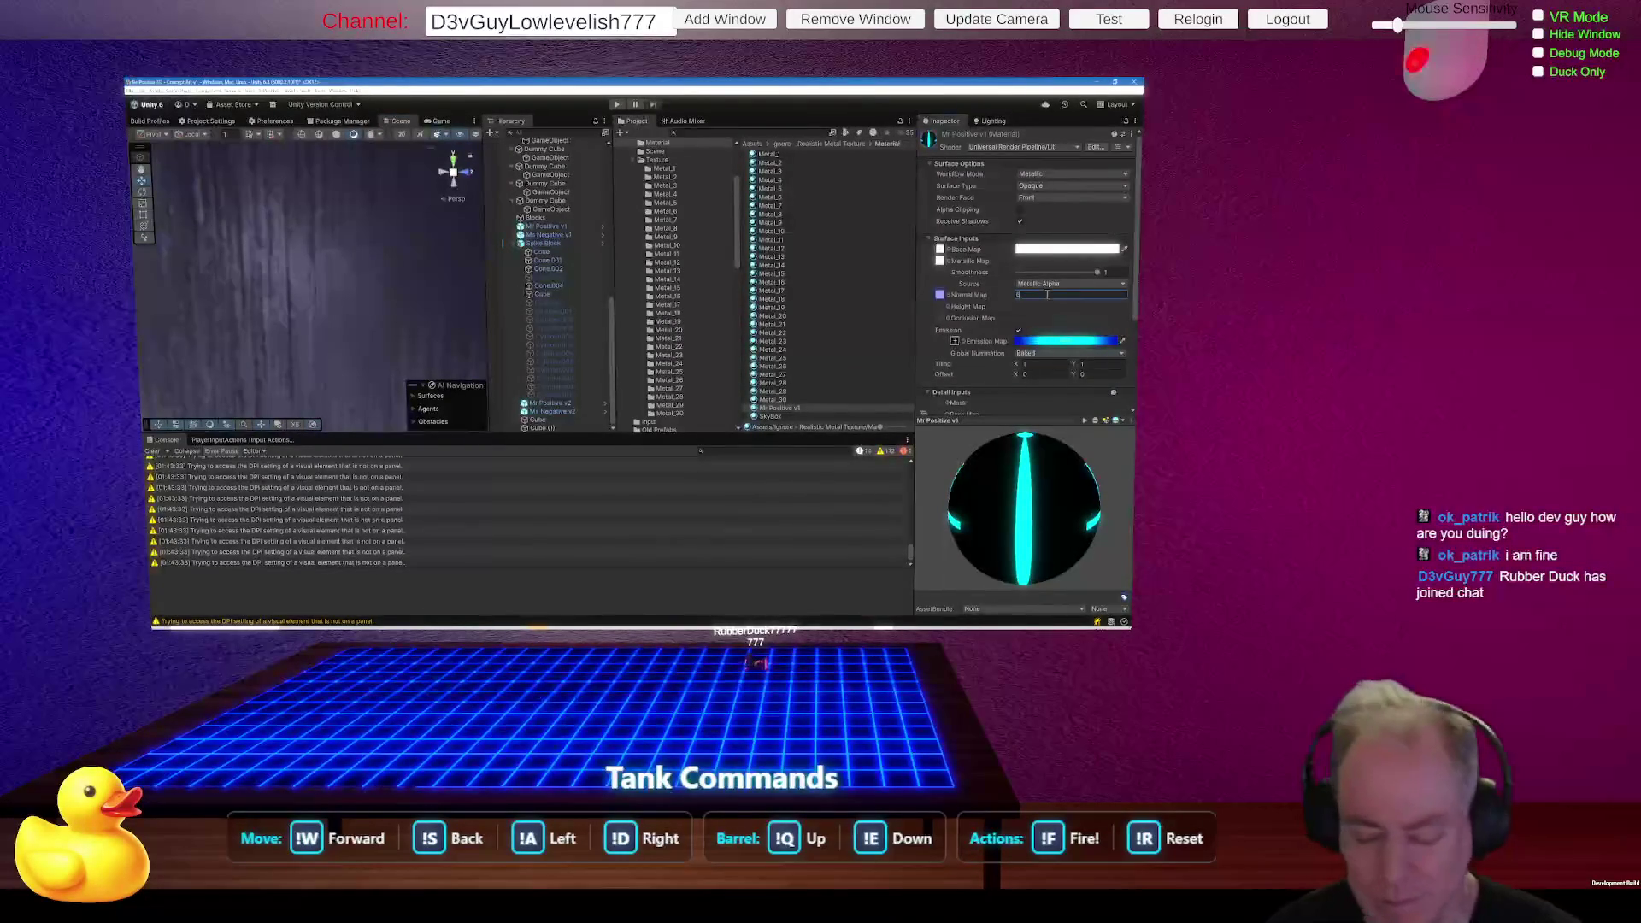
key("BackSpace")
type("1")
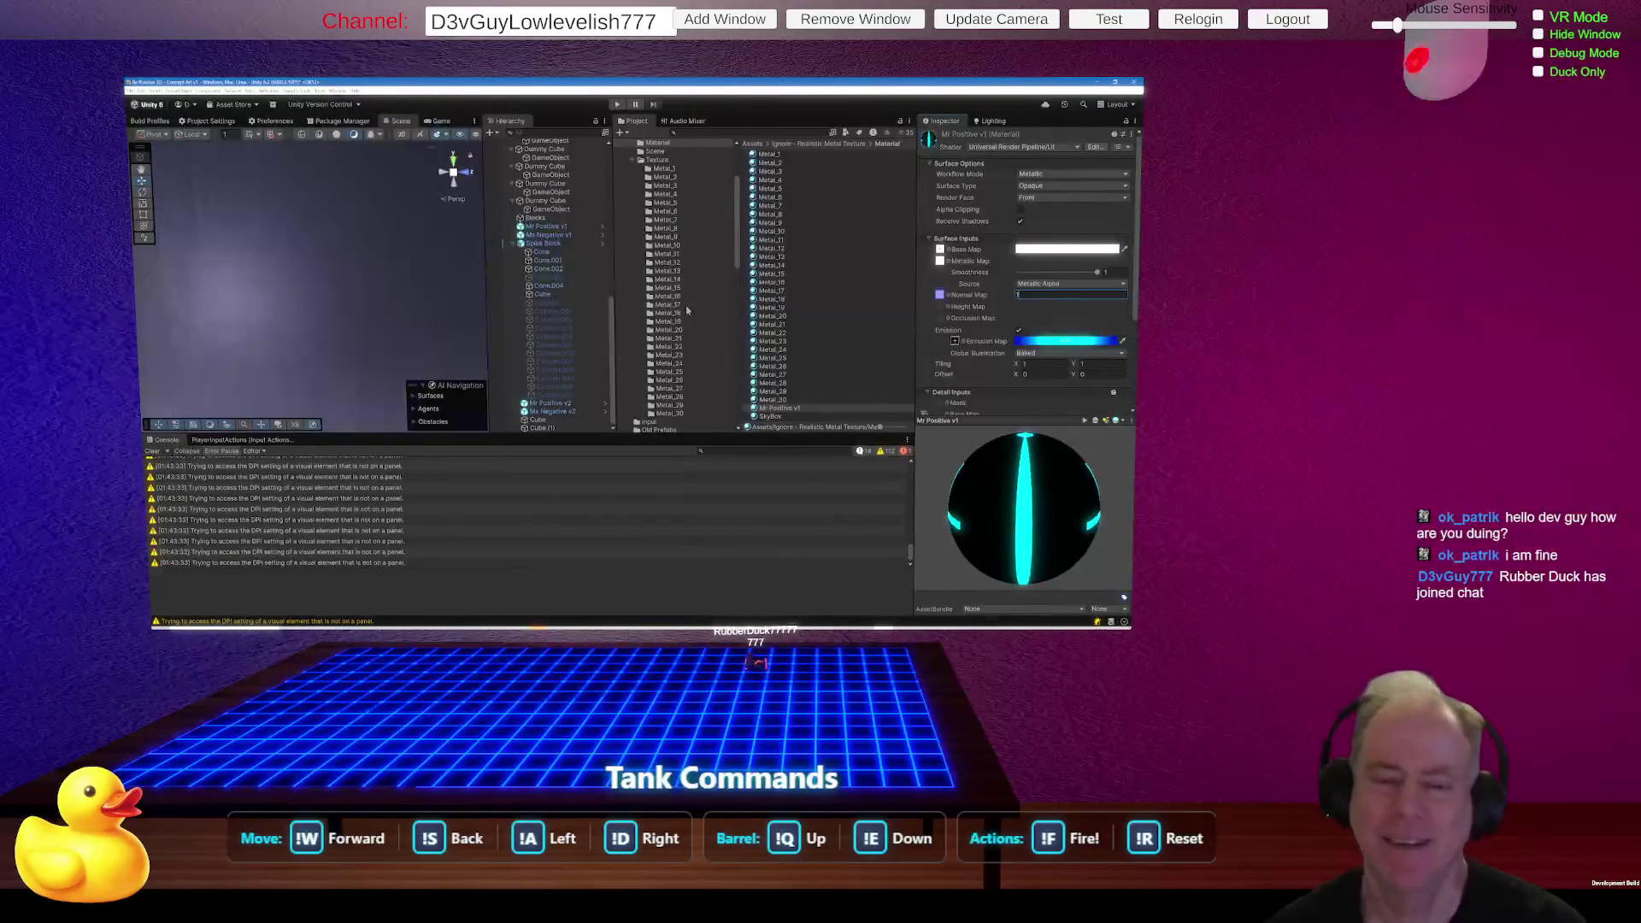
Confirm the Normal Map value and fly the camera until the plus block and grey cube are framed.
left_click(365, 256)
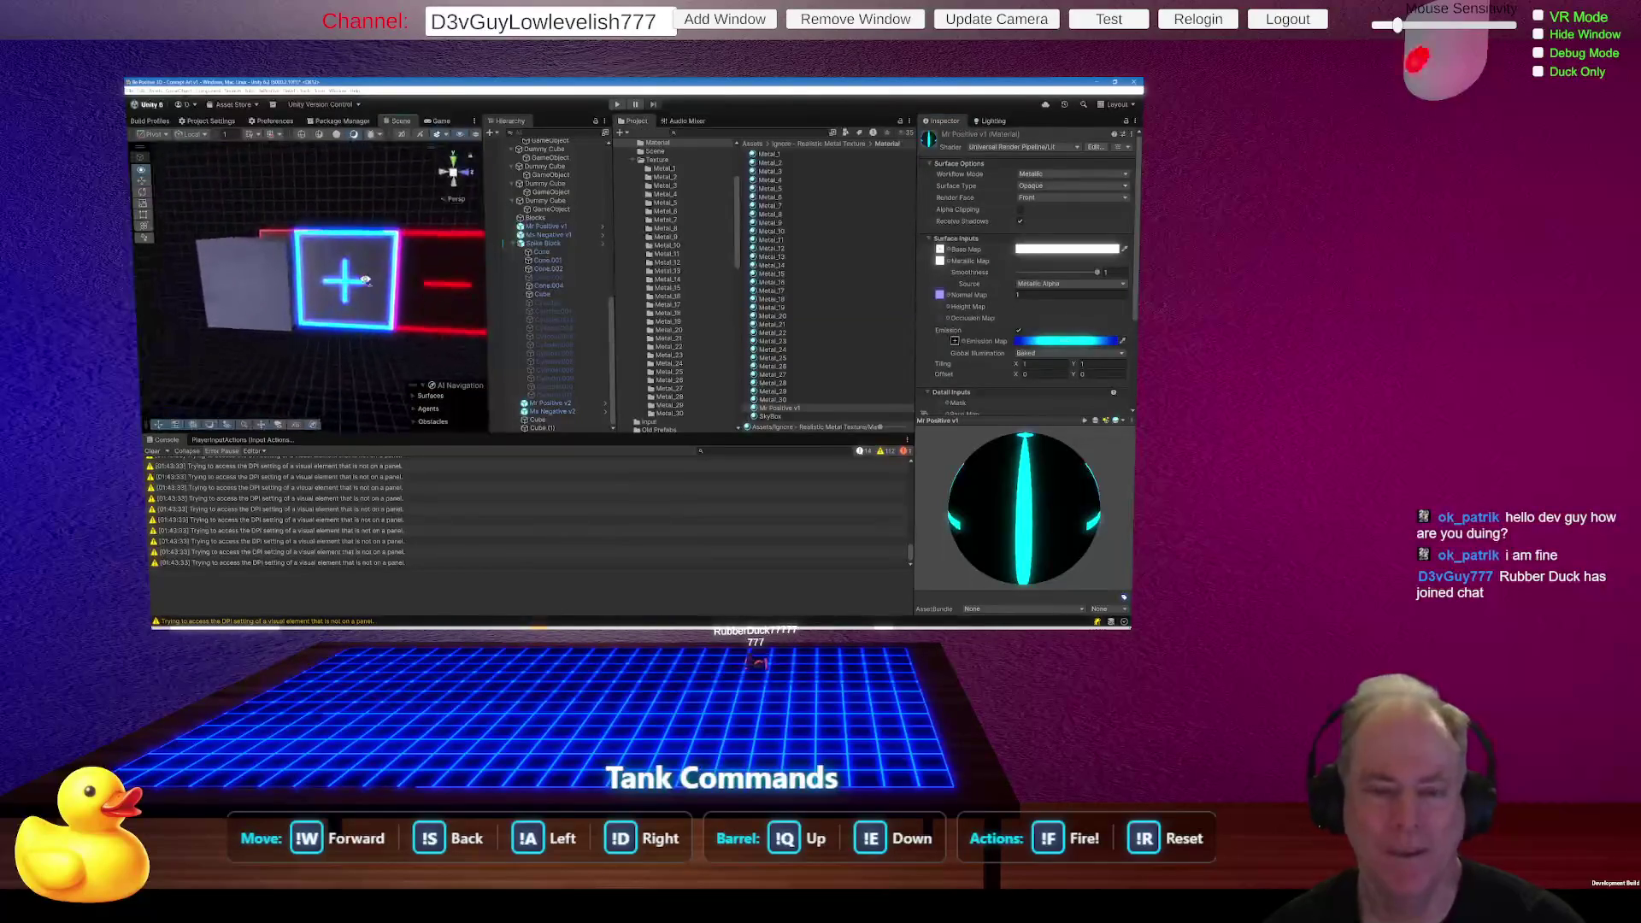
key("w")
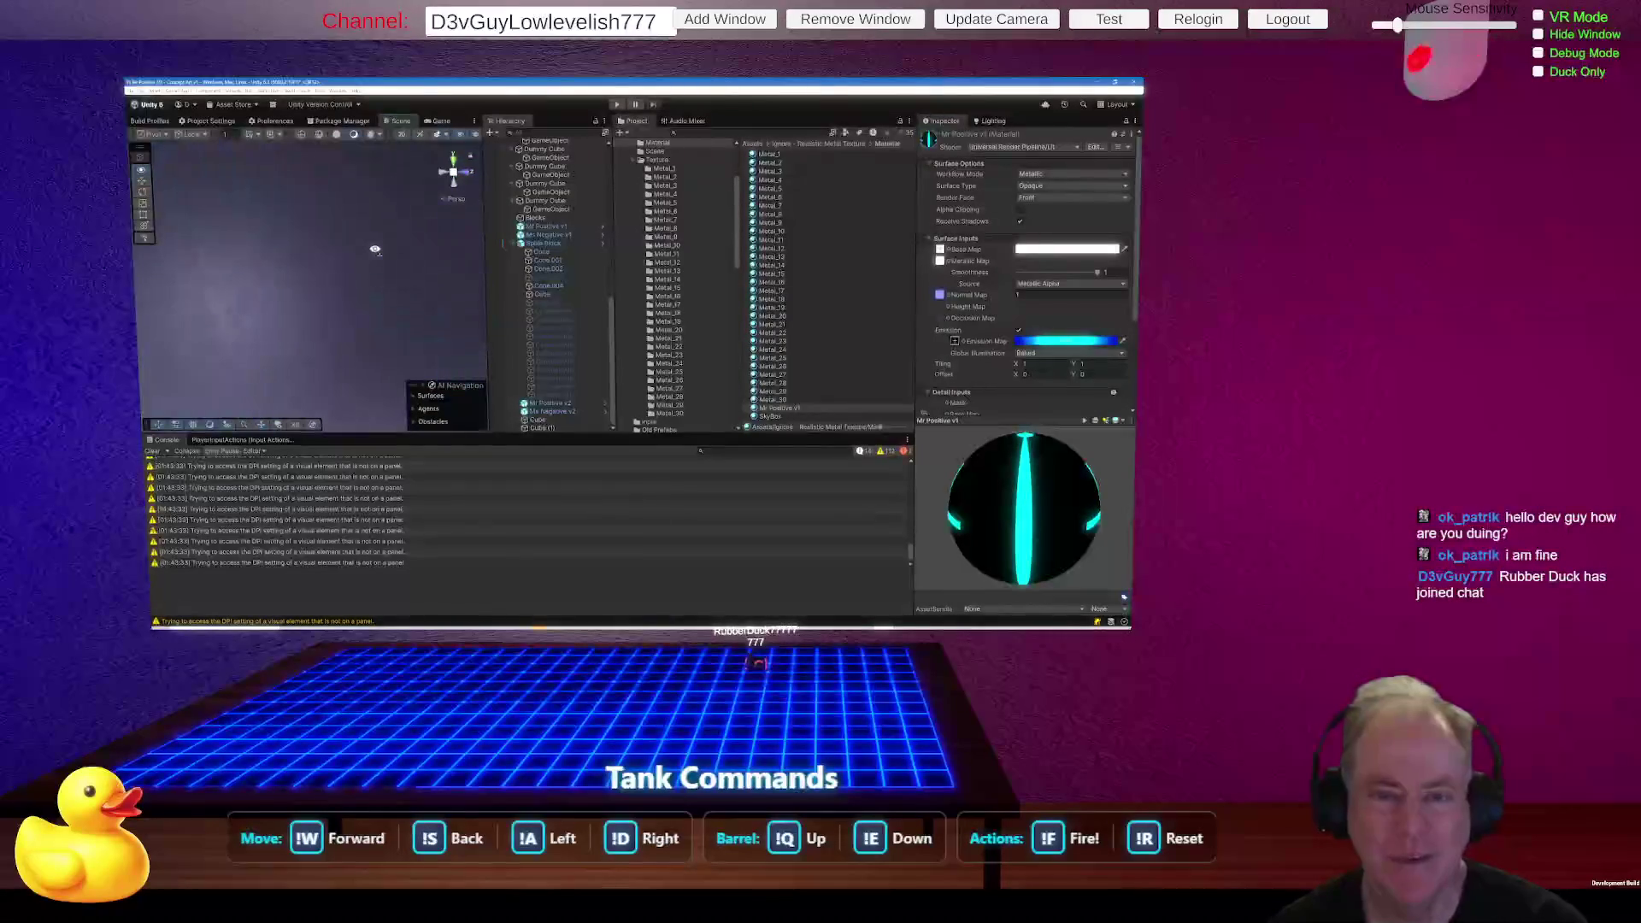
key("s")
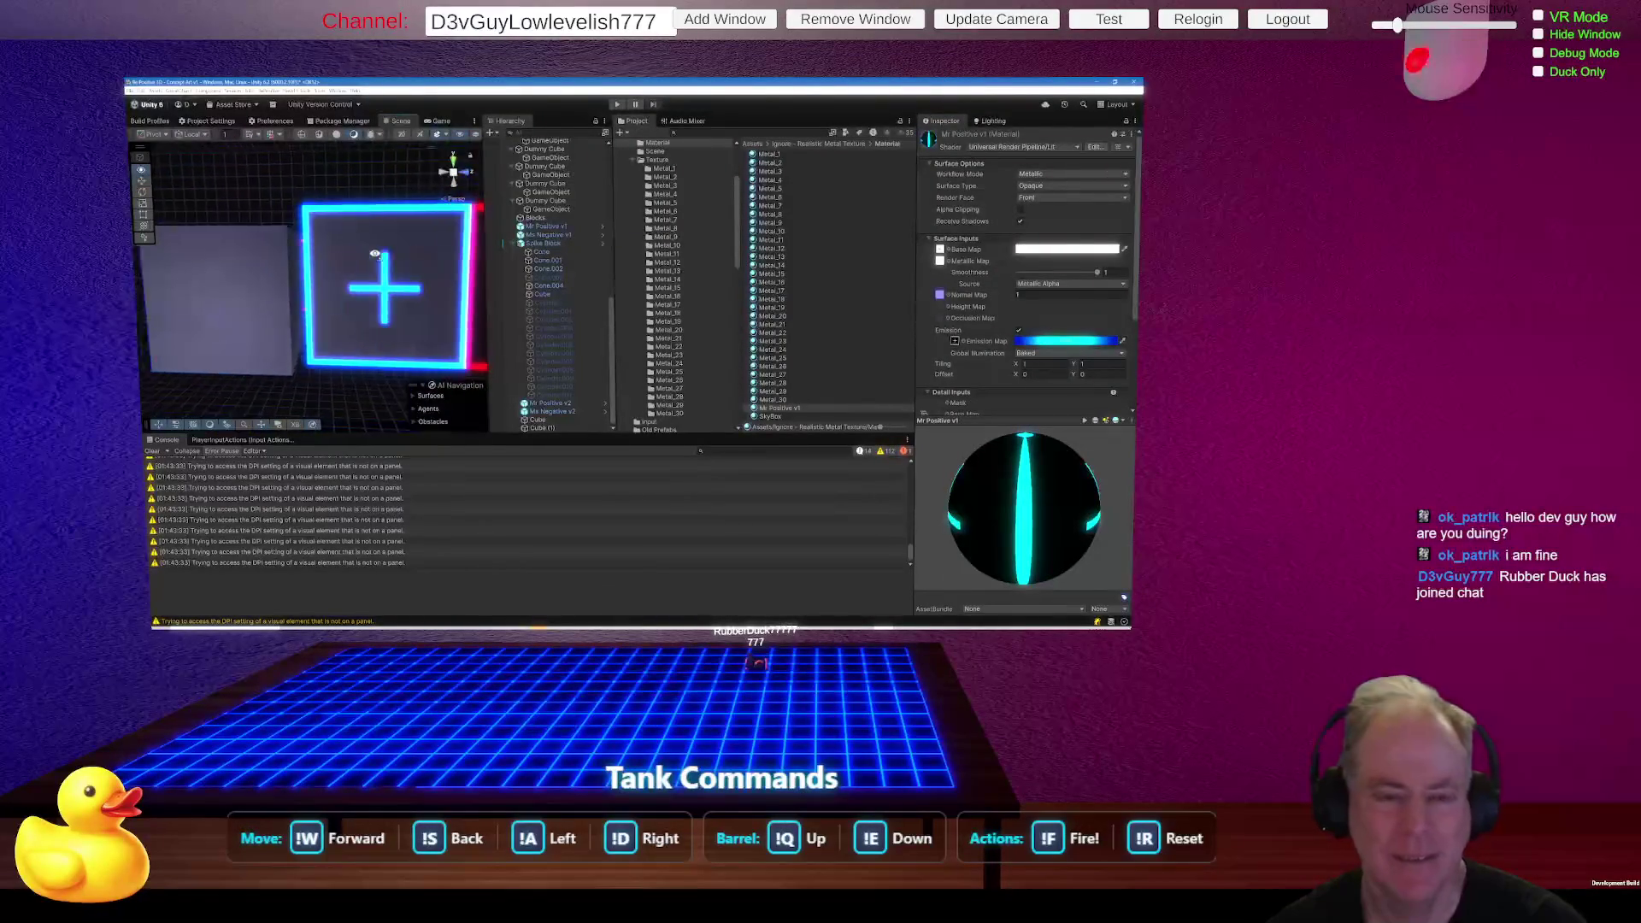
key("a")
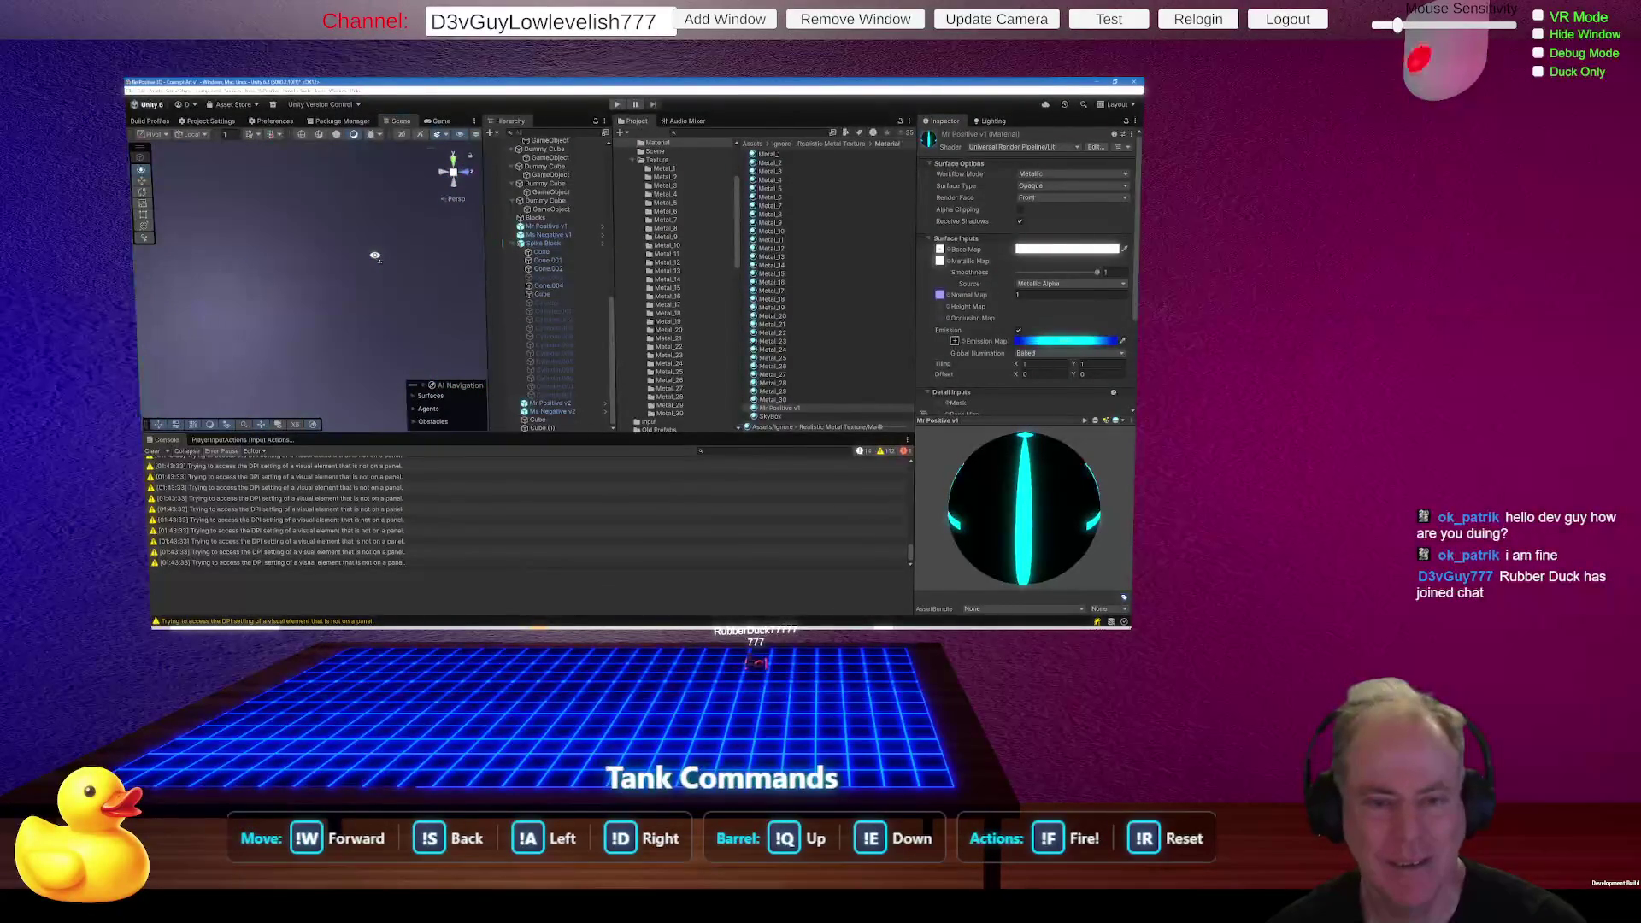
key("d")
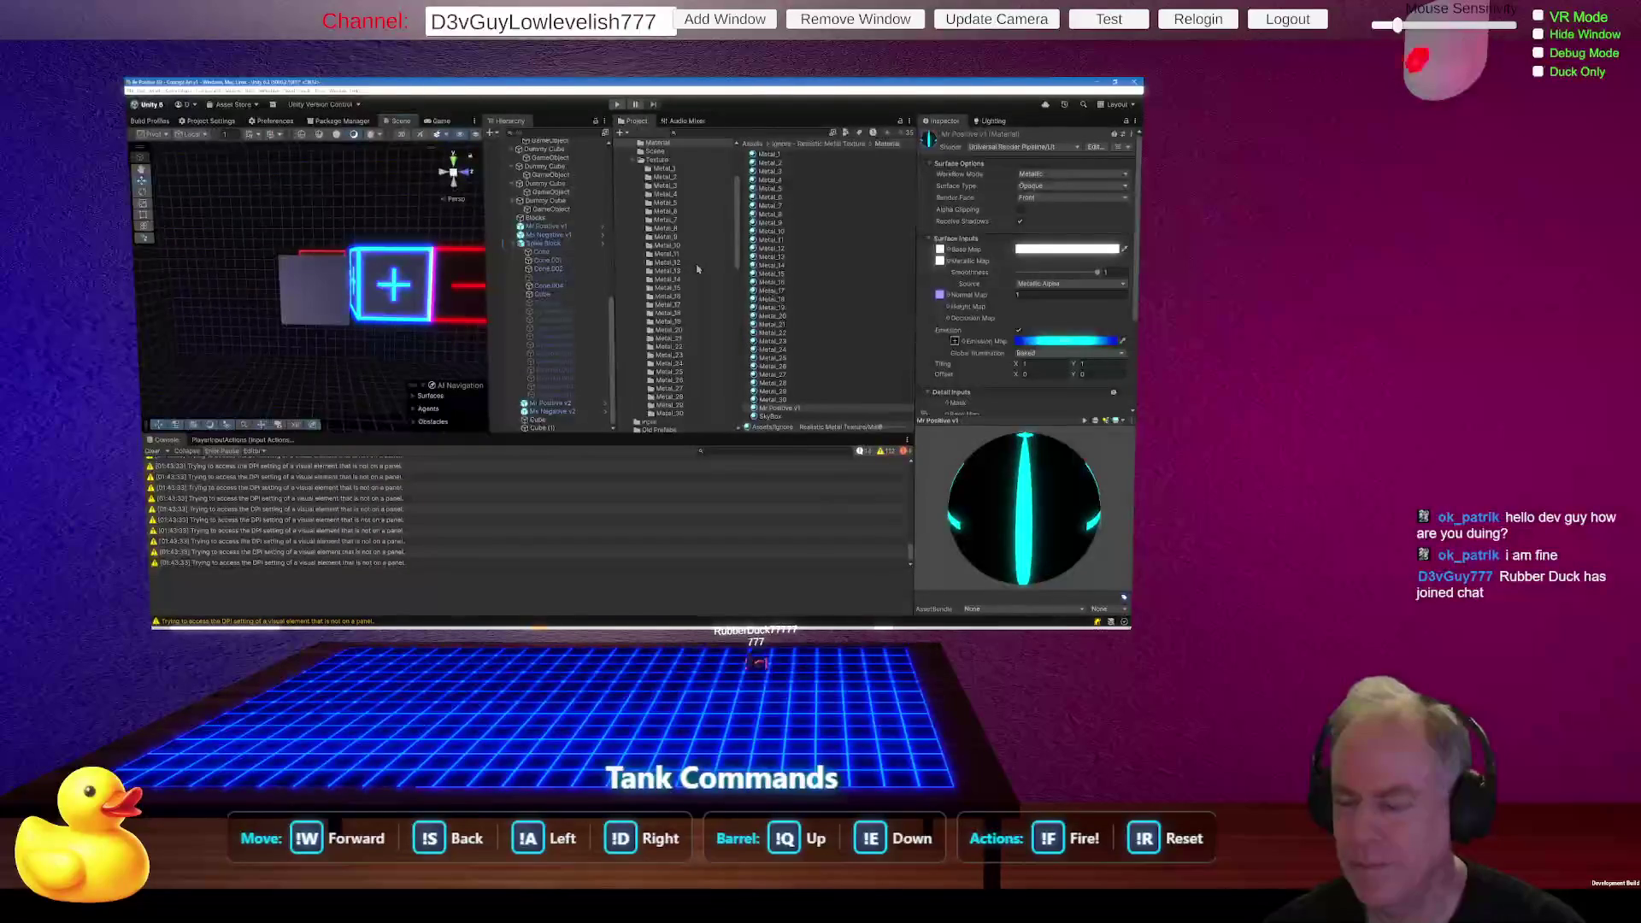
Select Metal_12 and ping its Metallic Map texture in the concept-art Texture folder.
scroll(718, 254, "up", 3)
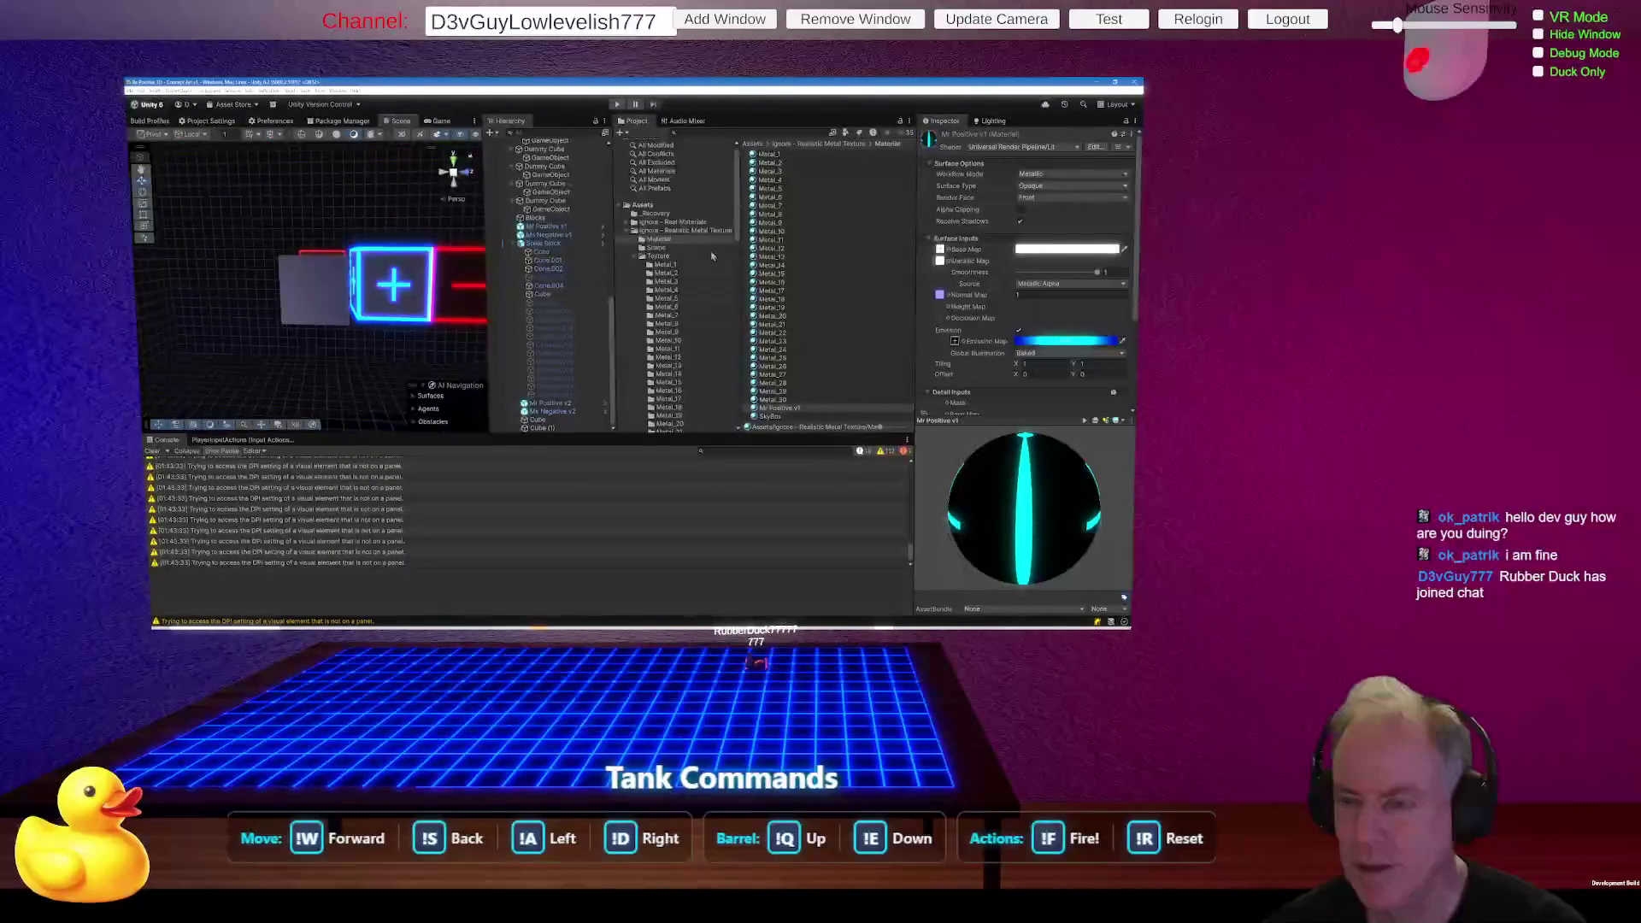
left_click(781, 249)
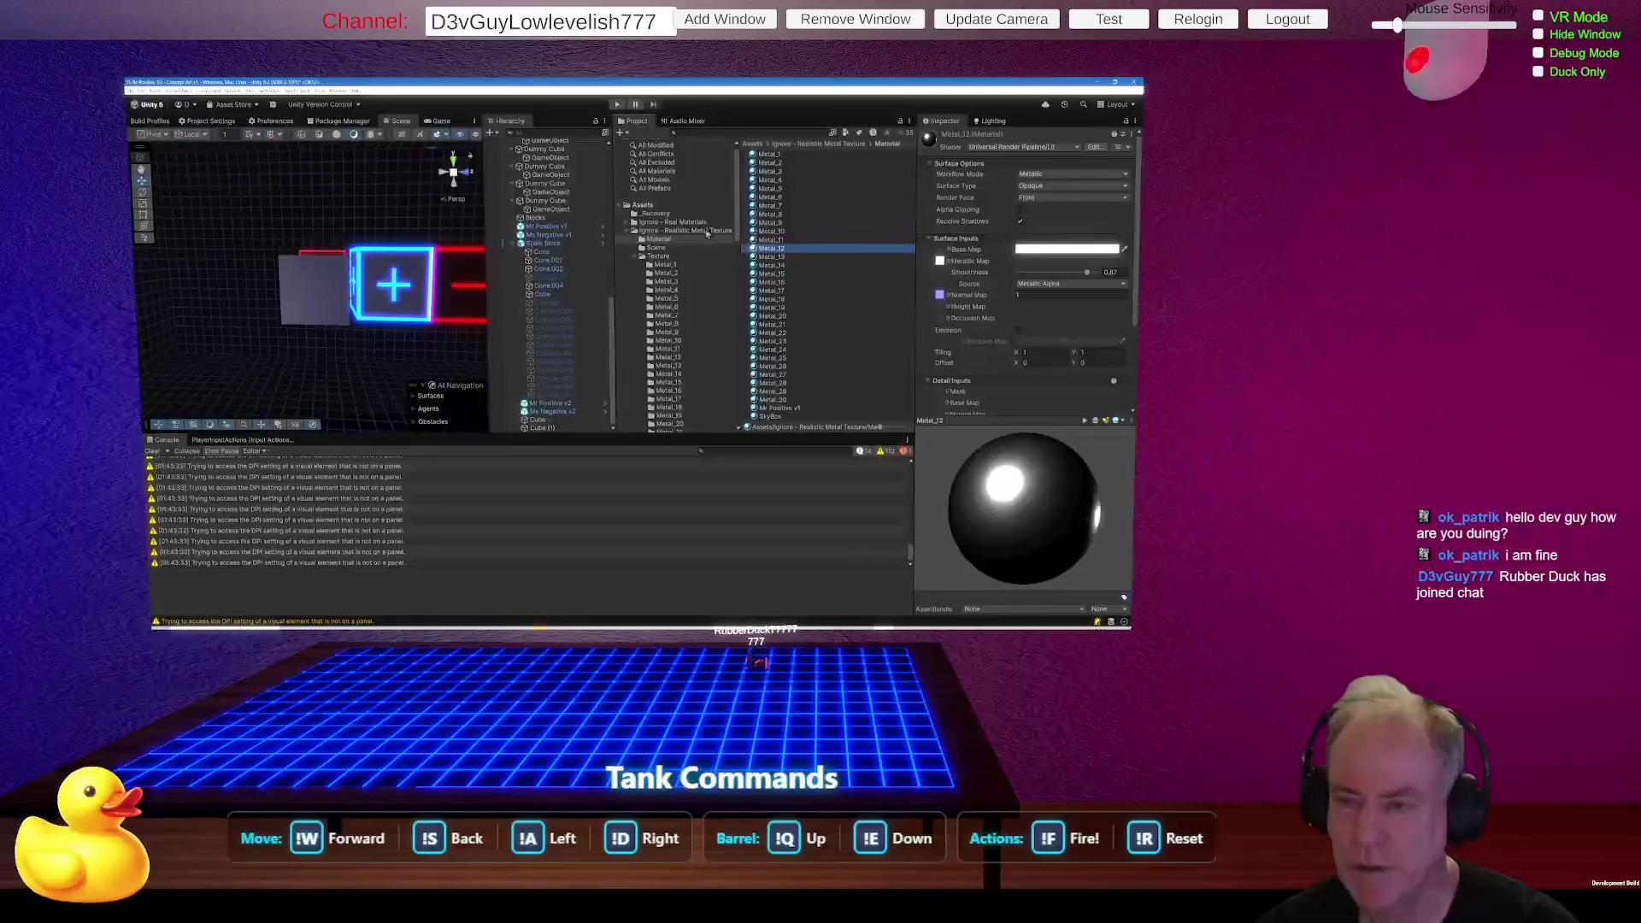
left_click(940, 260)
left_click(817, 235)
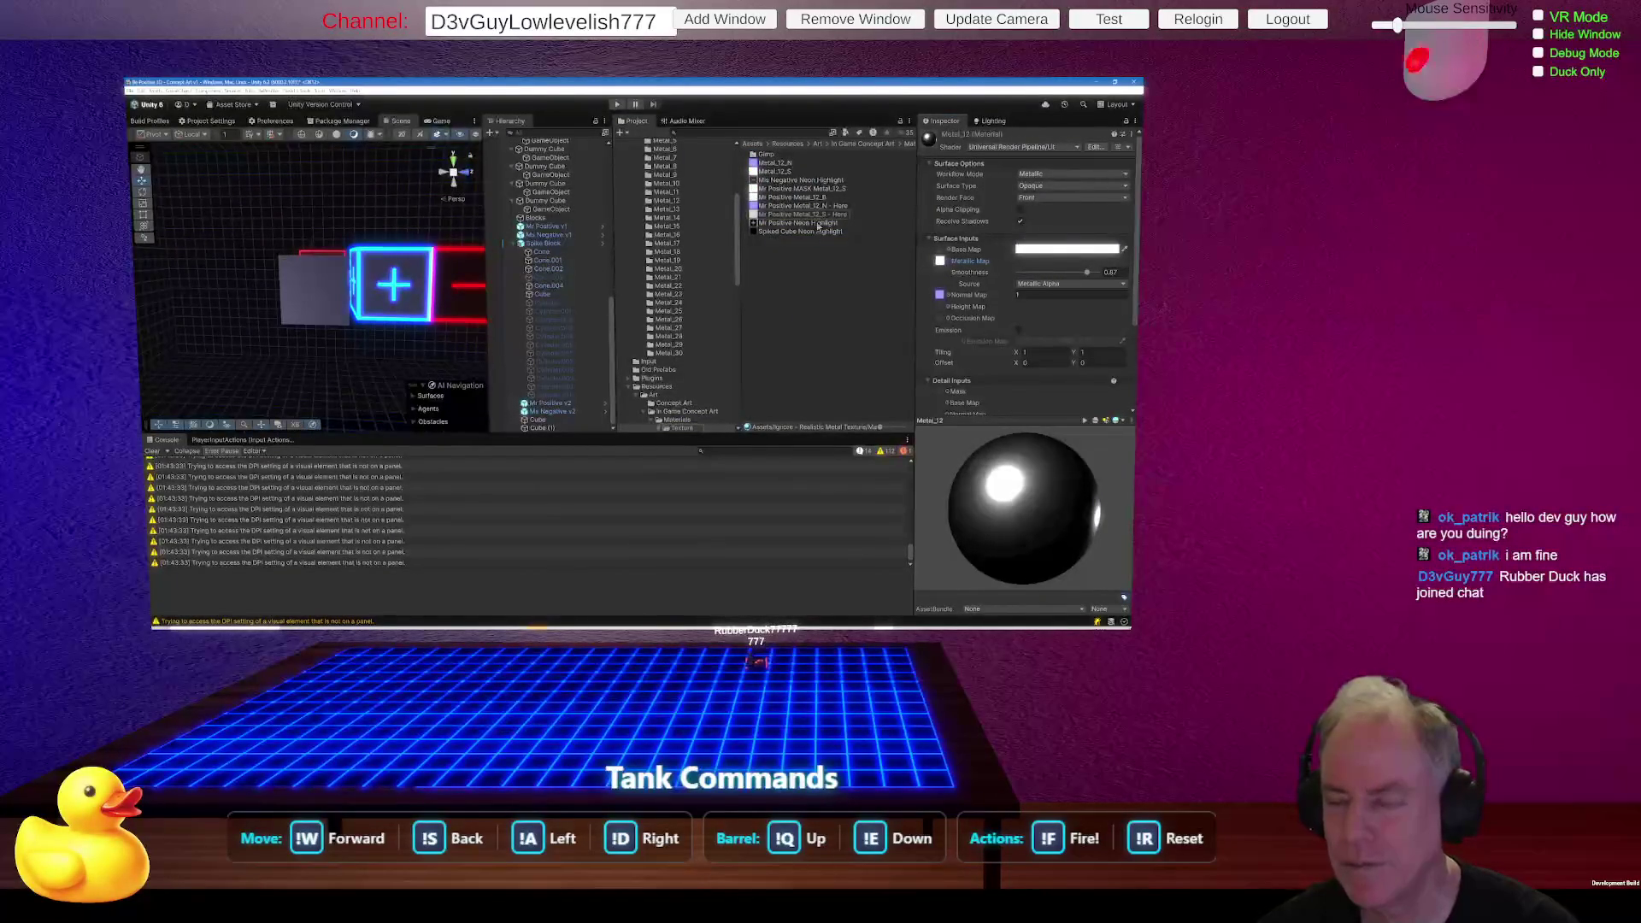
left_click(818, 227)
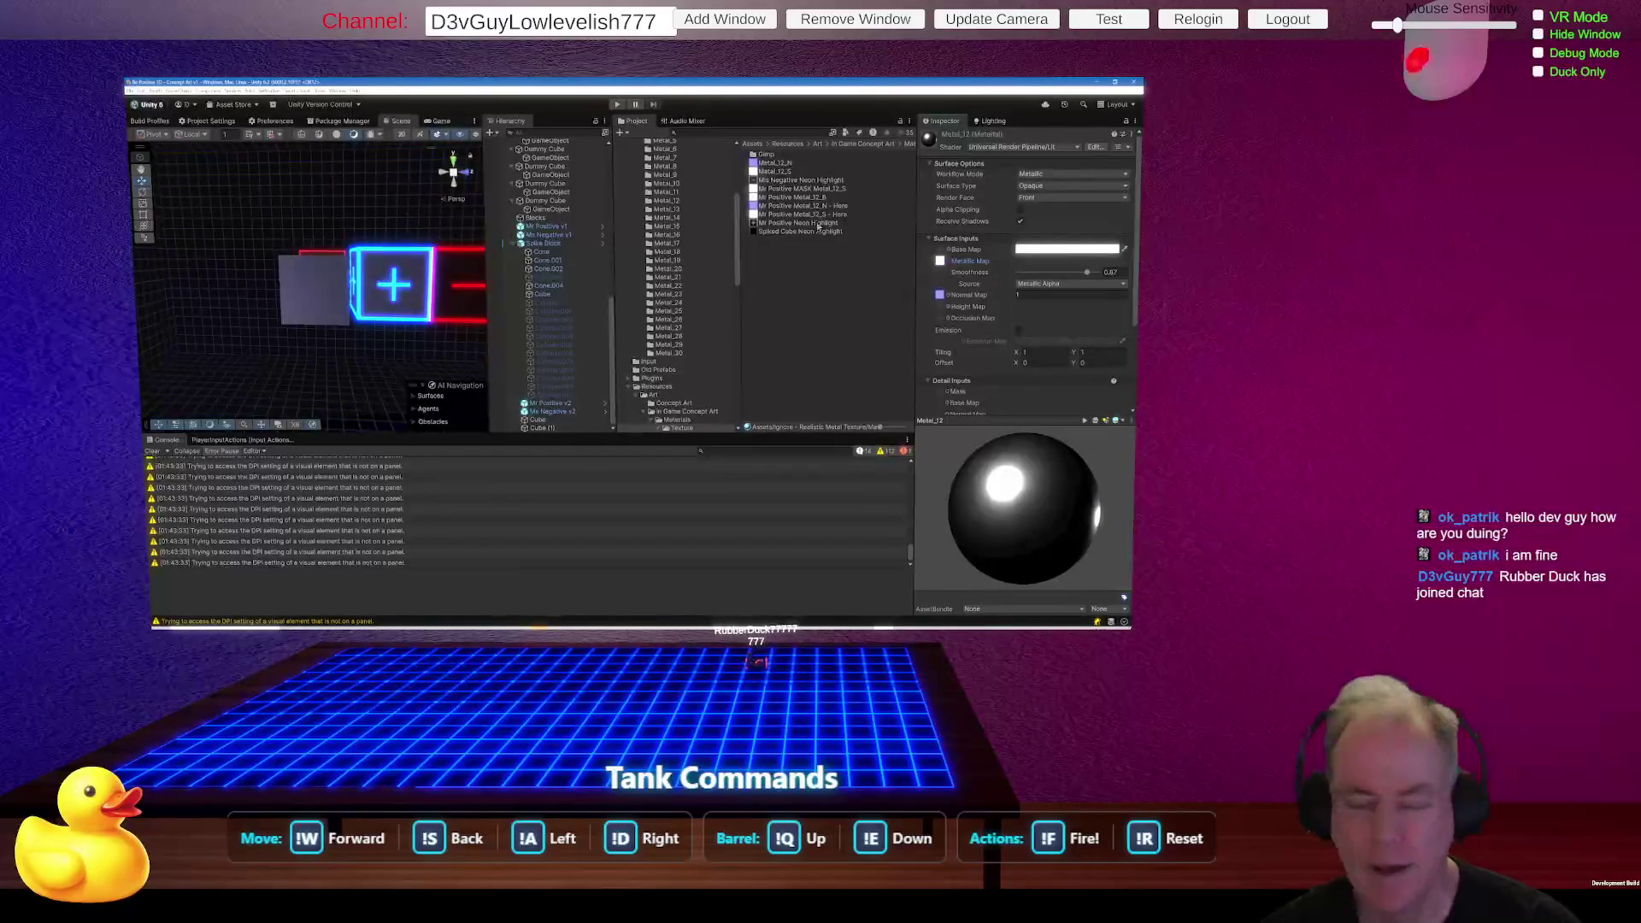